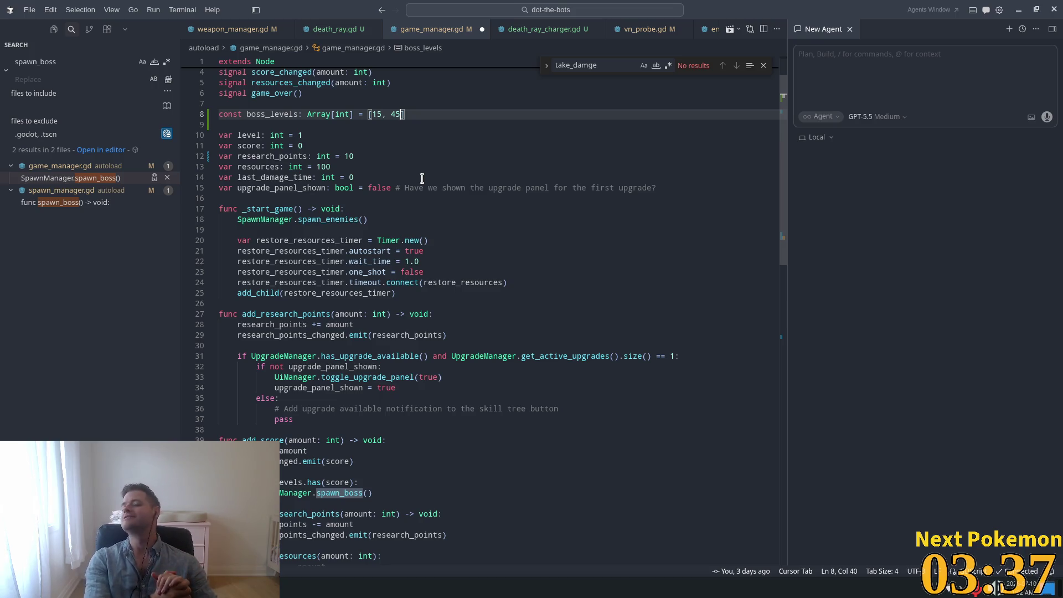
Save game_manager.gd in Cursor and bring up the Godot editor's quick file search
{"action": "key", "text": "ctrl+s"}
{"action": "left_click", "coordinate": [509, 106]}
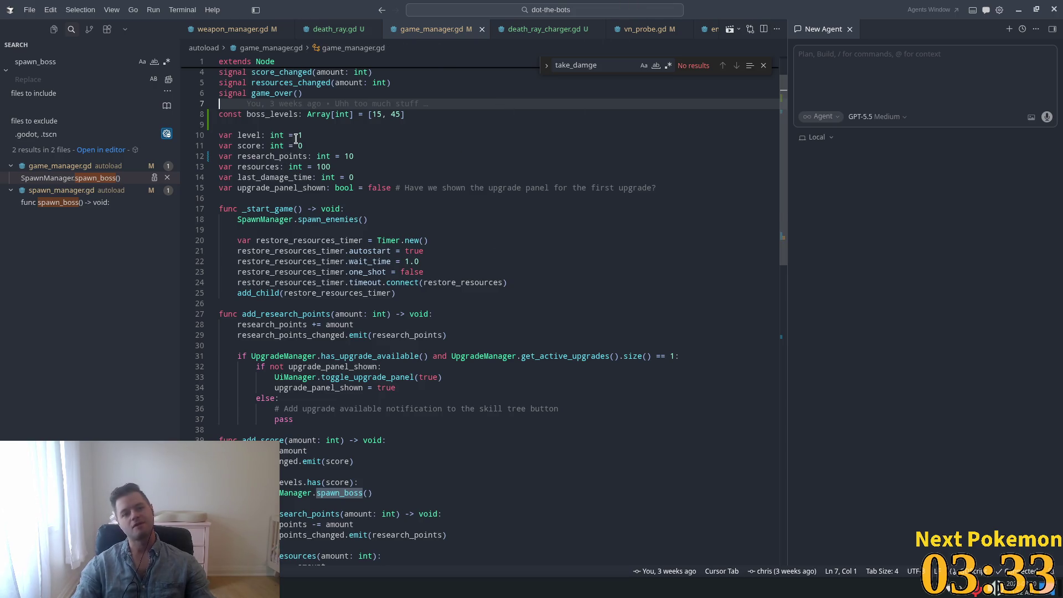
{"action": "key", "text": "alt+Tab"}
{"action": "key", "text": "shift+alt+o"}
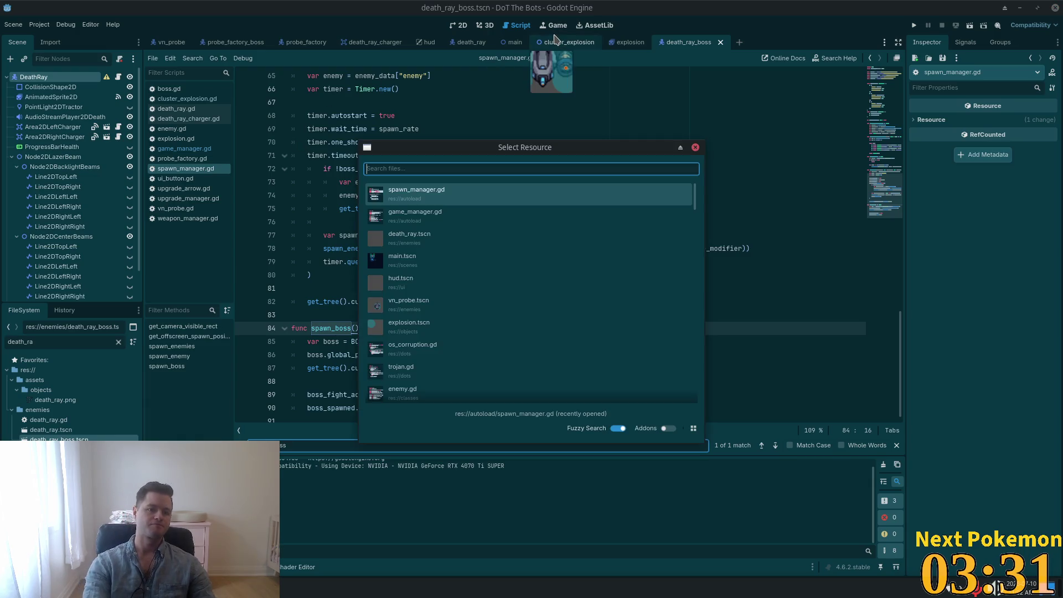
Open the main.tscn scene rather than main.gd
{"action": "type", "text": "main"}
{"action": "key", "text": "Down"}
{"action": "key", "text": "Return"}
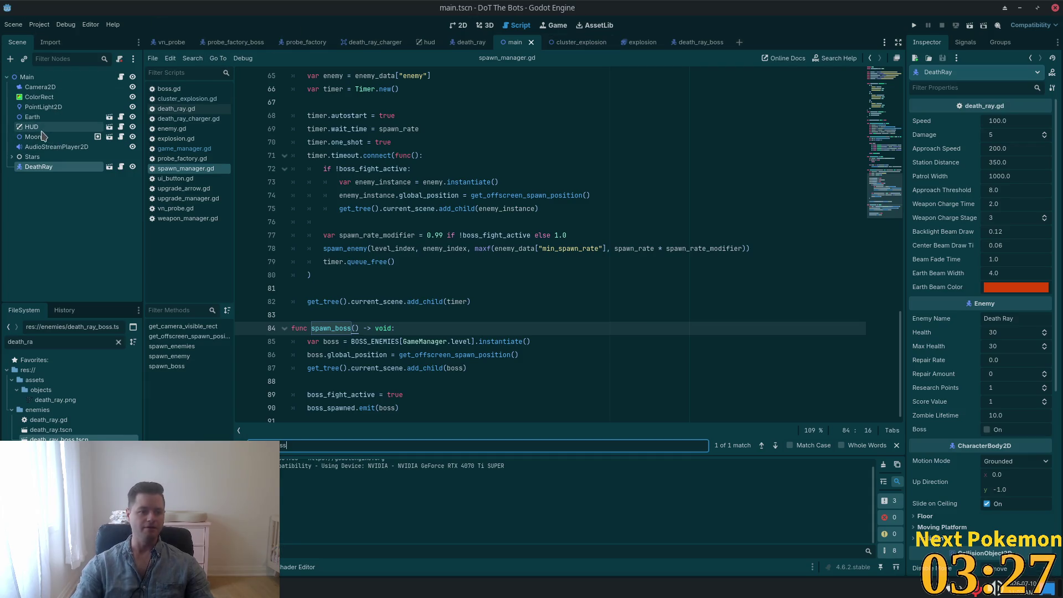
Delete the DeathRay node, save the main scene, and run the project
{"action": "key", "text": "Delete"}
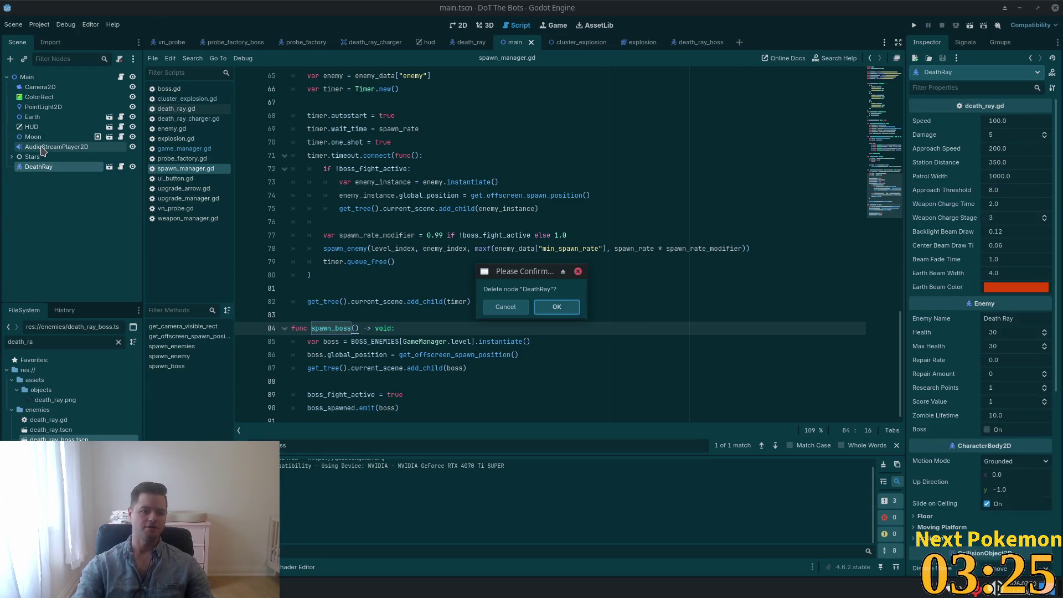
{"action": "left_click", "coordinate": [554, 308]}
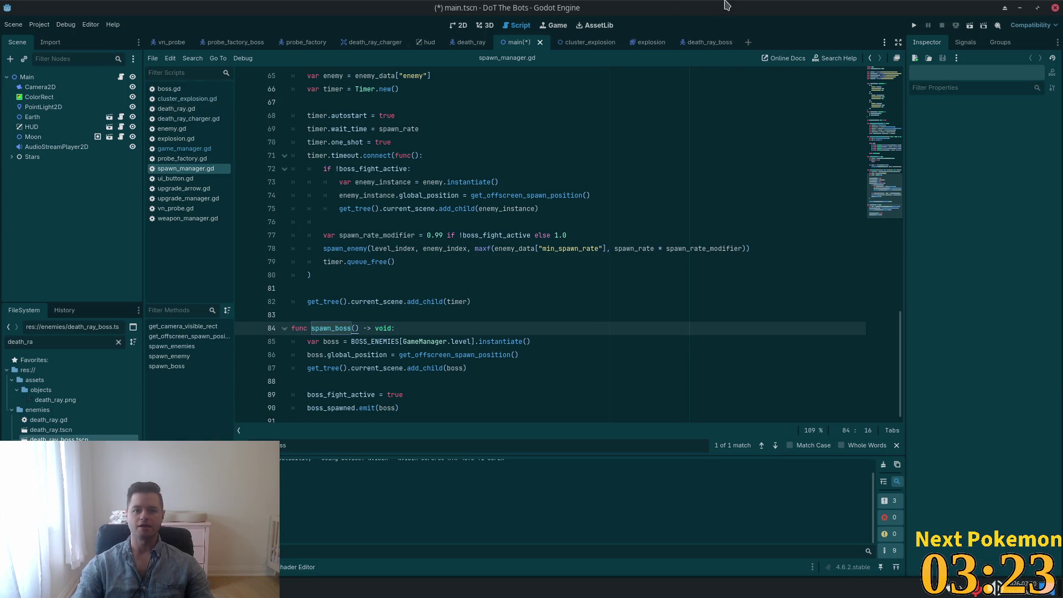
{"action": "key", "text": "ctrl+s"}
{"action": "left_click", "coordinate": [913, 25]}
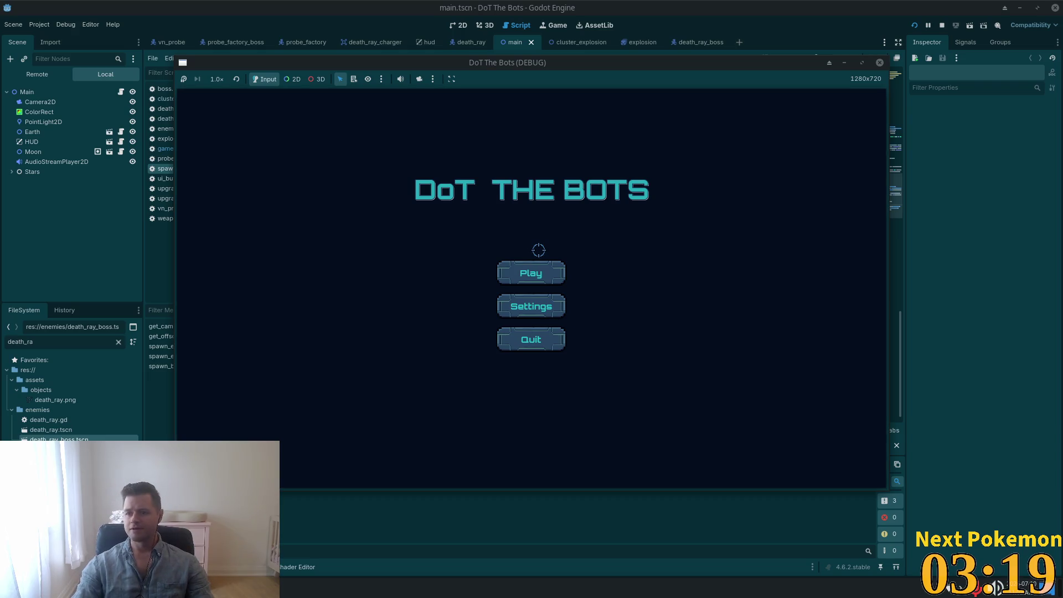
Start a new DoT The Bots round with the main menu's Play button
{"action": "left_click", "coordinate": [543, 270]}
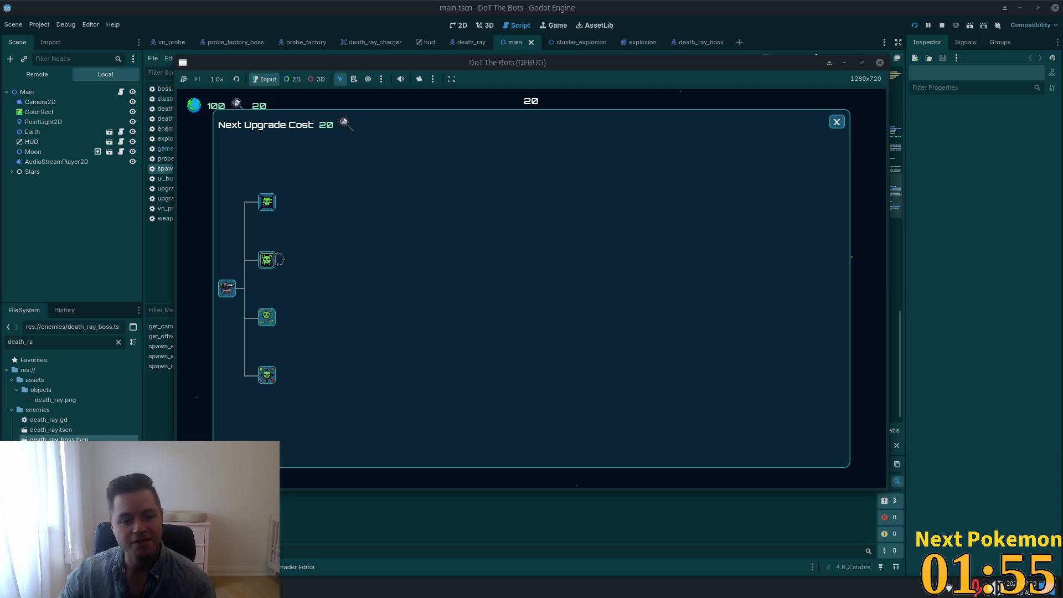
Buy the second upgrade node, then close the upgrade tree to resume play
{"action": "left_click", "coordinate": [276, 257]}
{"action": "left_click", "coordinate": [836, 122]}
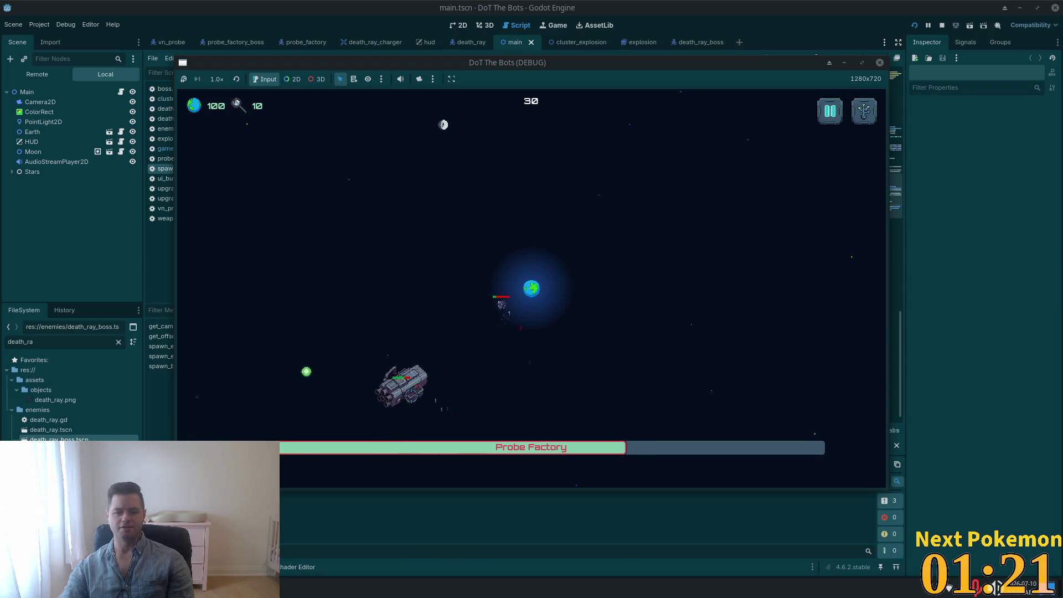
Collect three green orbs during the Probe Factory fight, then bring up the upgrade tree
{"action": "left_click", "coordinate": [307, 372]}
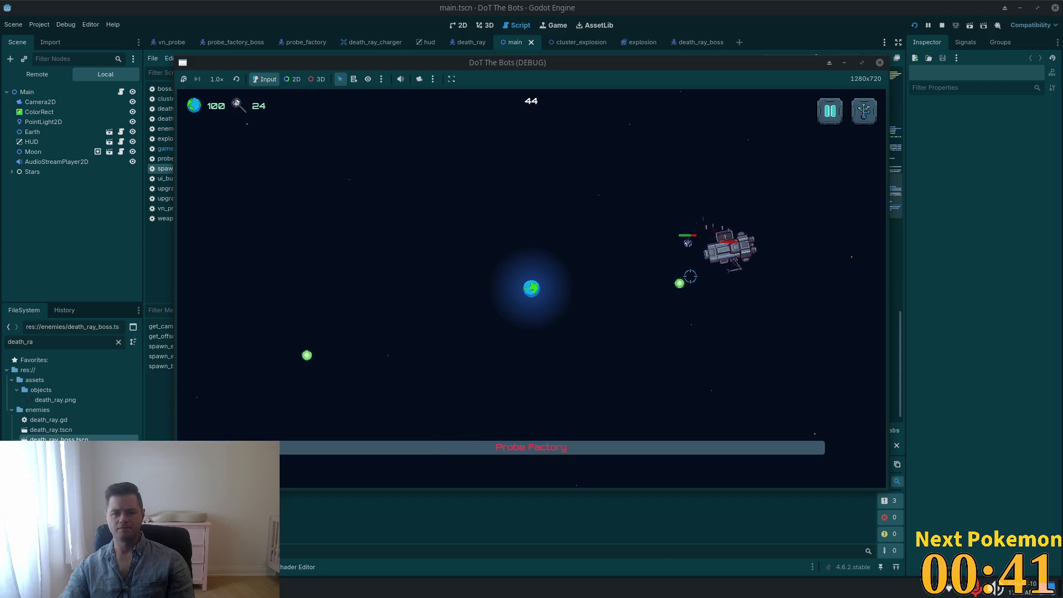
{"action": "left_click", "coordinate": [309, 356]}
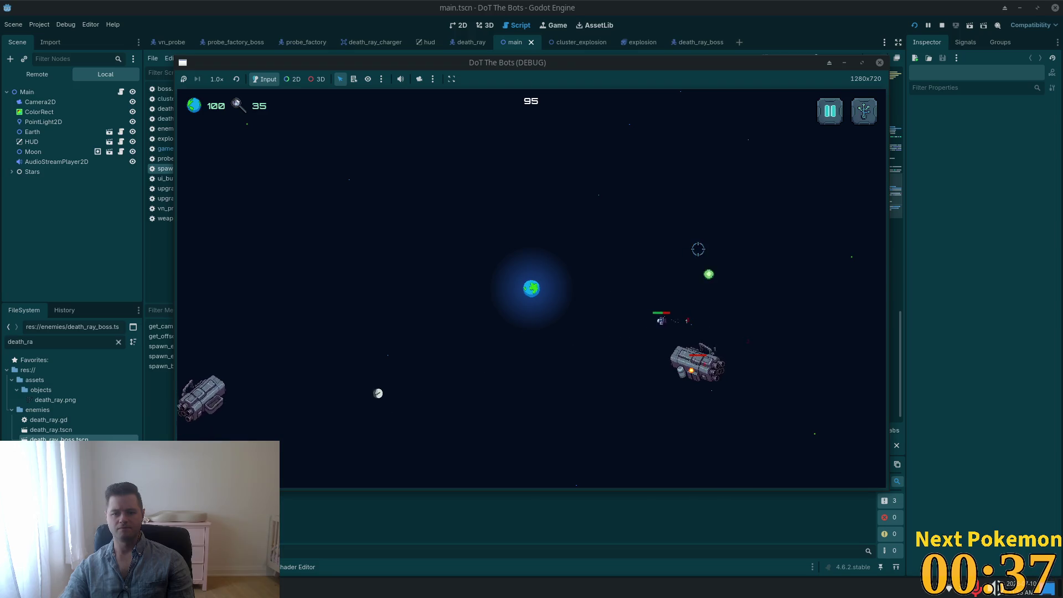
{"action": "left_click", "coordinate": [708, 274]}
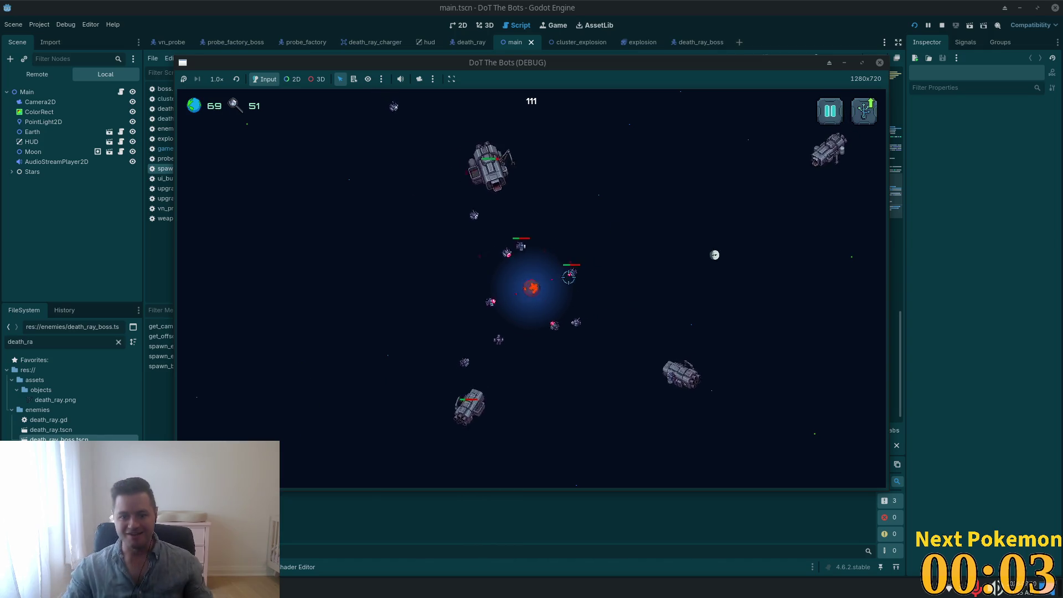
{"action": "left_click", "coordinate": [520, 277]}
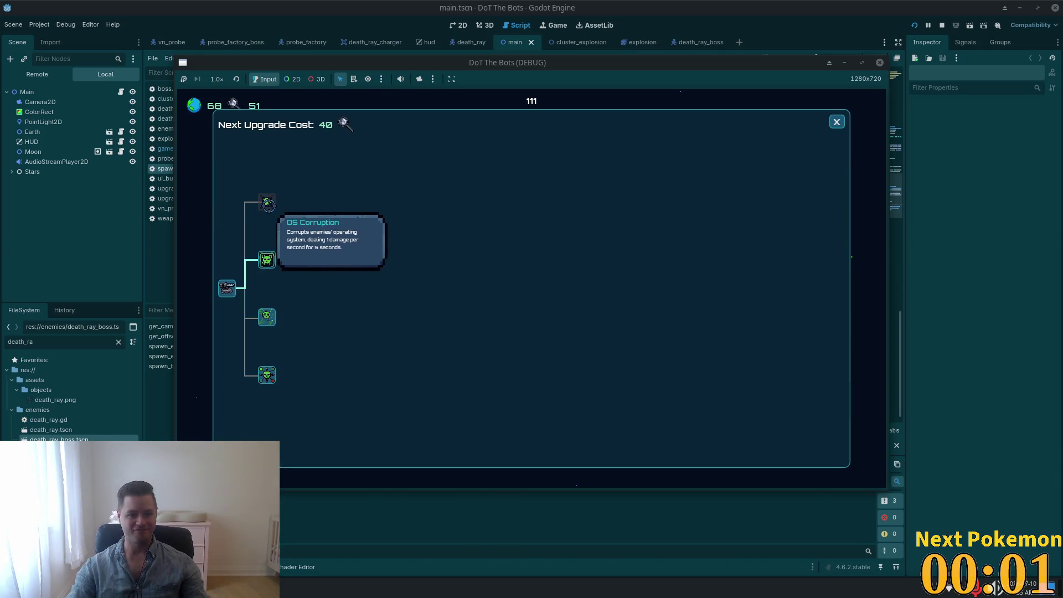
Buy another upgrade from the tree, raising Next Upgrade Cost to 80
{"action": "mouse_move", "coordinate": [266, 372]}
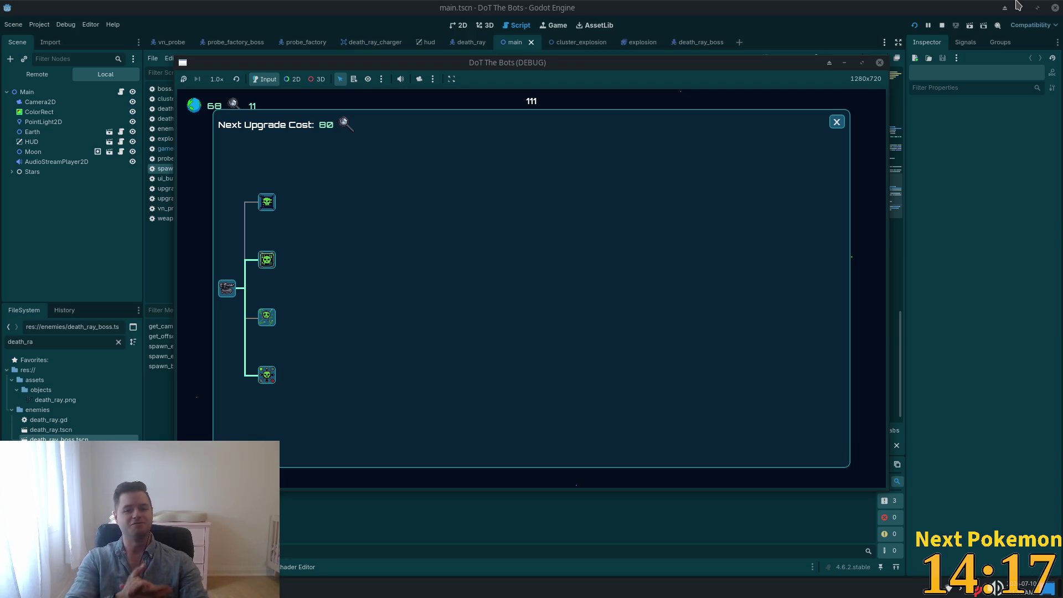
Close the upgrade tree and play on until Earth falls at a score of 137
{"action": "left_click", "coordinate": [836, 122]}
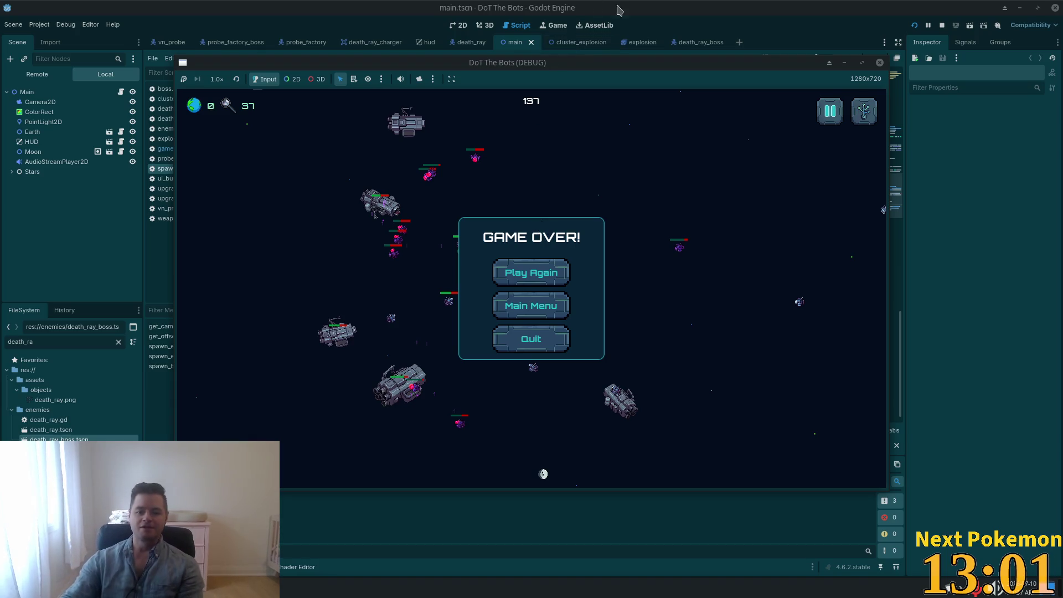
Restart after Game Over and keep the moon's beam on the incoming enemies
{"action": "left_click", "coordinate": [531, 272]}
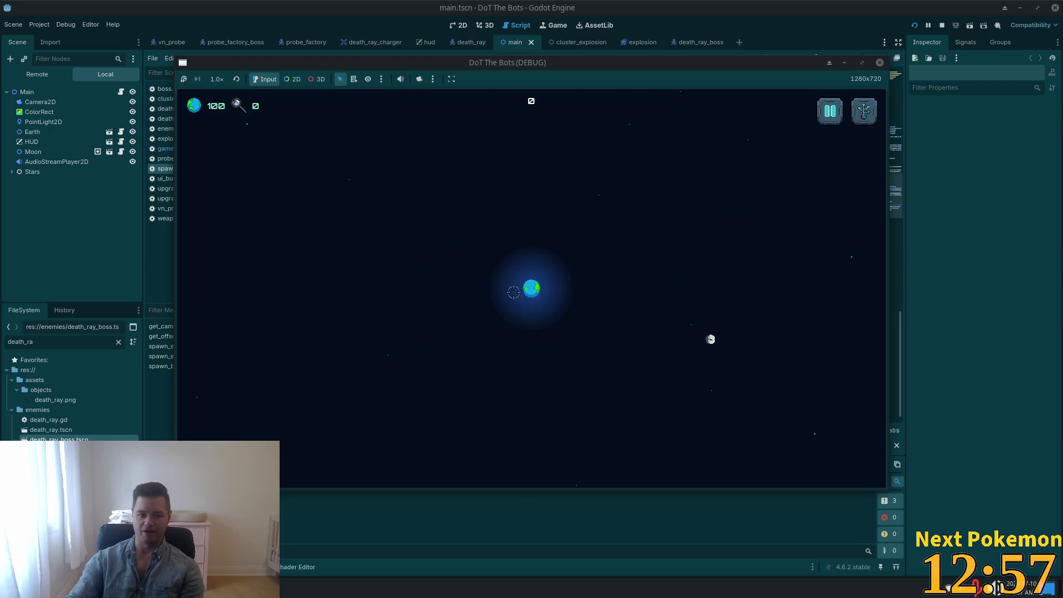
{"action": "left_click", "coordinate": [493, 147]}
{"action": "left_click", "coordinate": [529, 219]}
{"action": "left_click", "coordinate": [547, 253]}
{"action": "left_click", "coordinate": [457, 380]}
{"action": "left_click", "coordinate": [476, 346]}
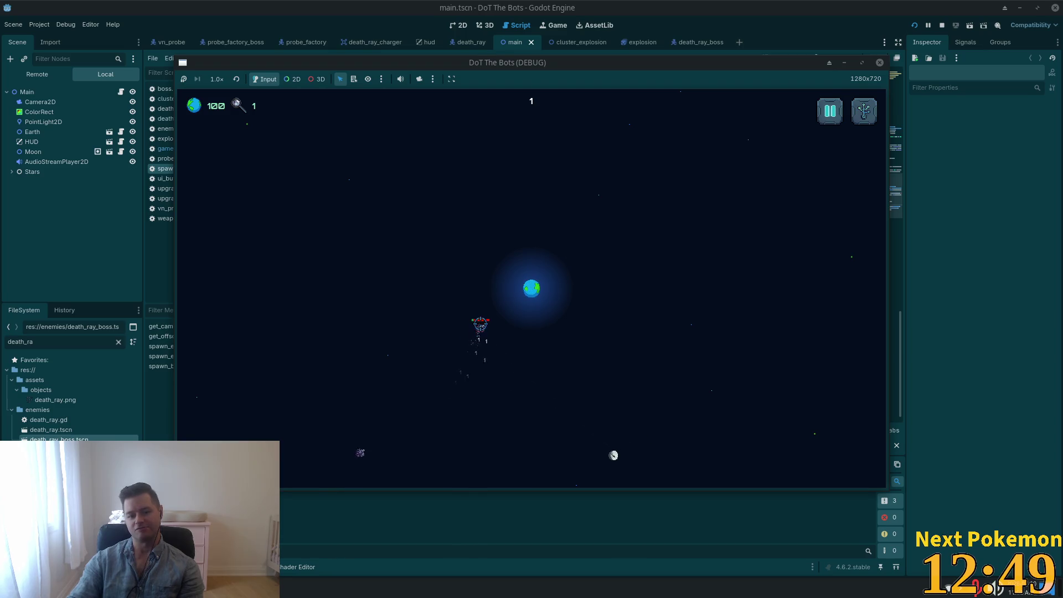
{"action": "left_click", "coordinate": [387, 409]}
{"action": "left_click", "coordinate": [421, 372]}
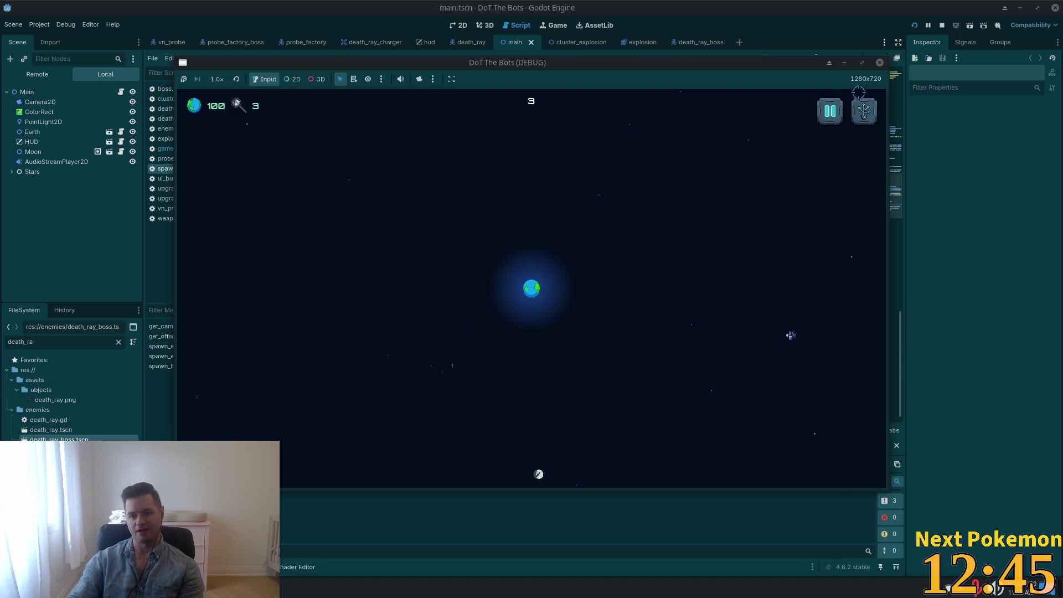
Buy the second upgrade, Trojan, in the skill tree, raising the next cost to 40
{"action": "left_click", "coordinate": [864, 111]}
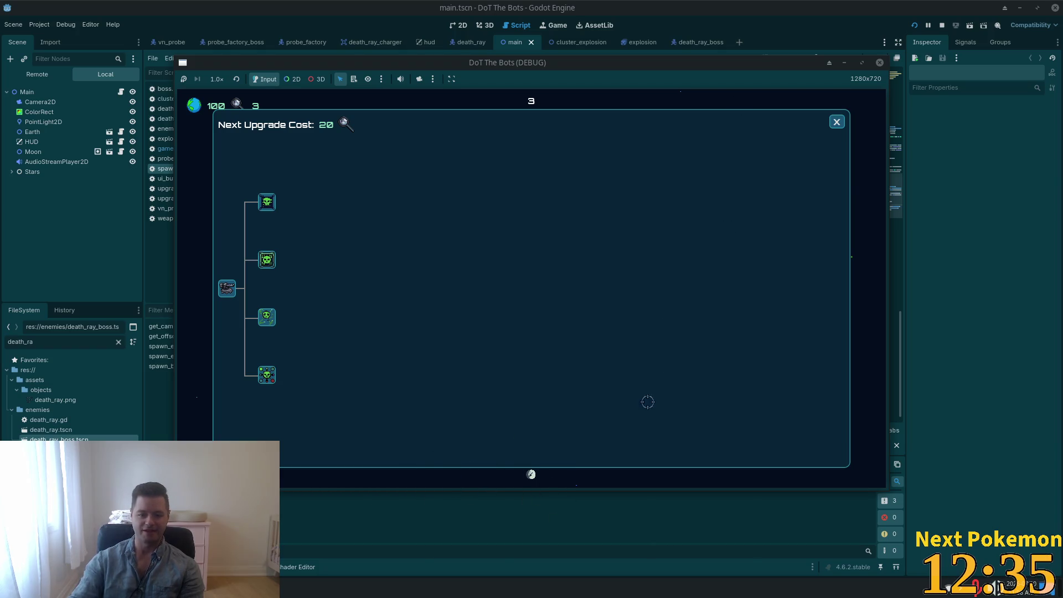
{"action": "left_click", "coordinate": [827, 122]}
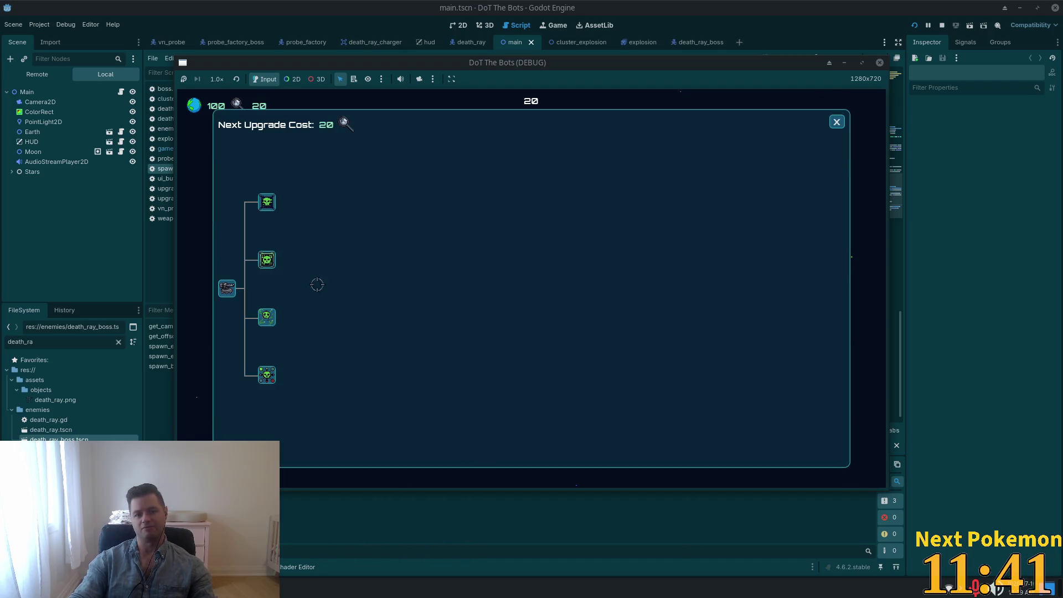
{"action": "left_click", "coordinate": [269, 259]}
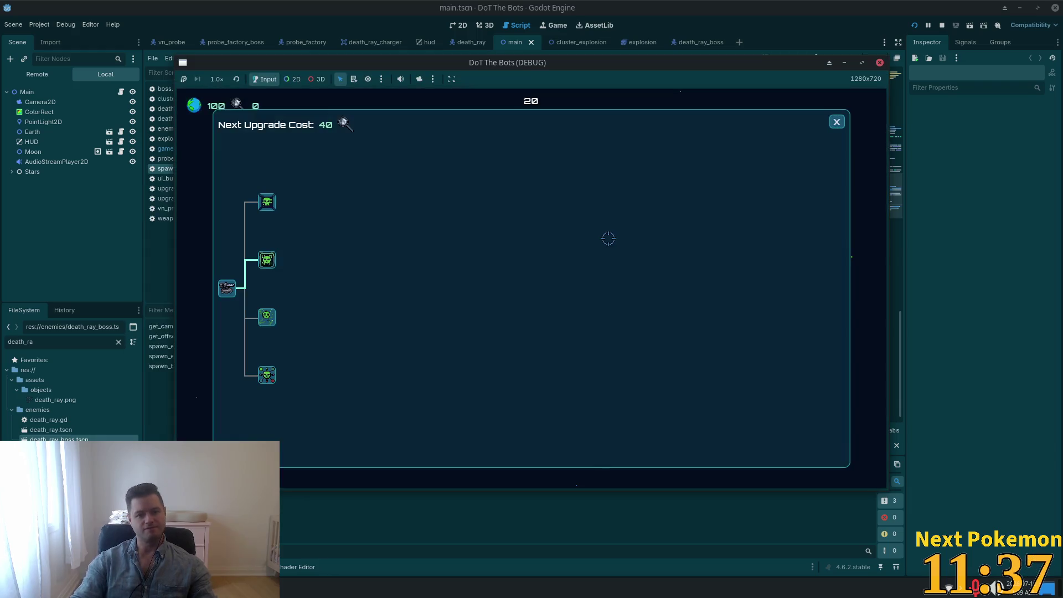
{"action": "key", "text": "alt+Tab"}
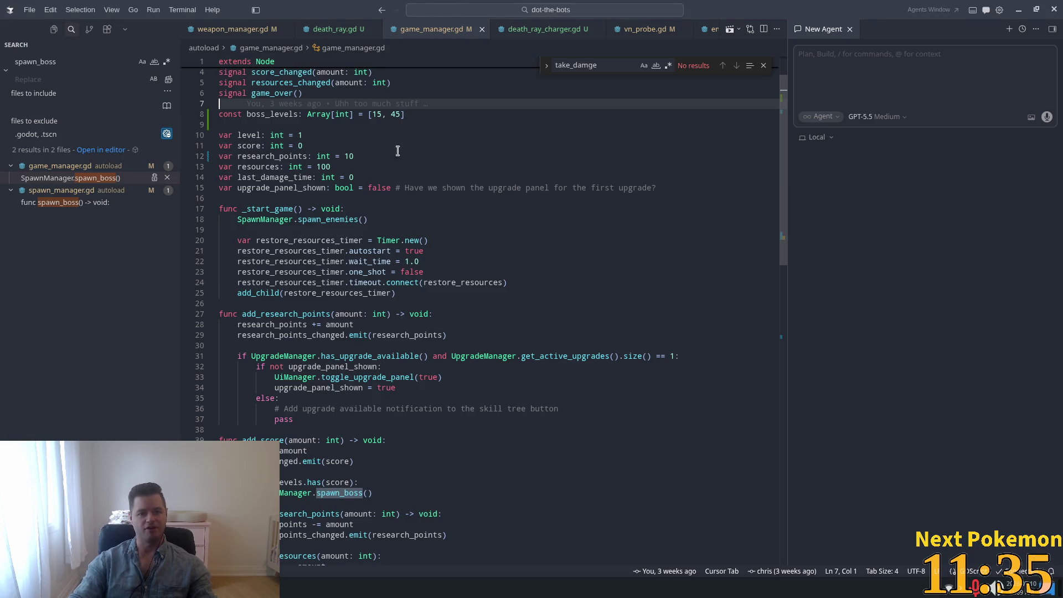
Replace 45 with 300 in line 8's boss_levels, giving [15, 300], then return to Godot
{"action": "left_click", "coordinate": [397, 115]}
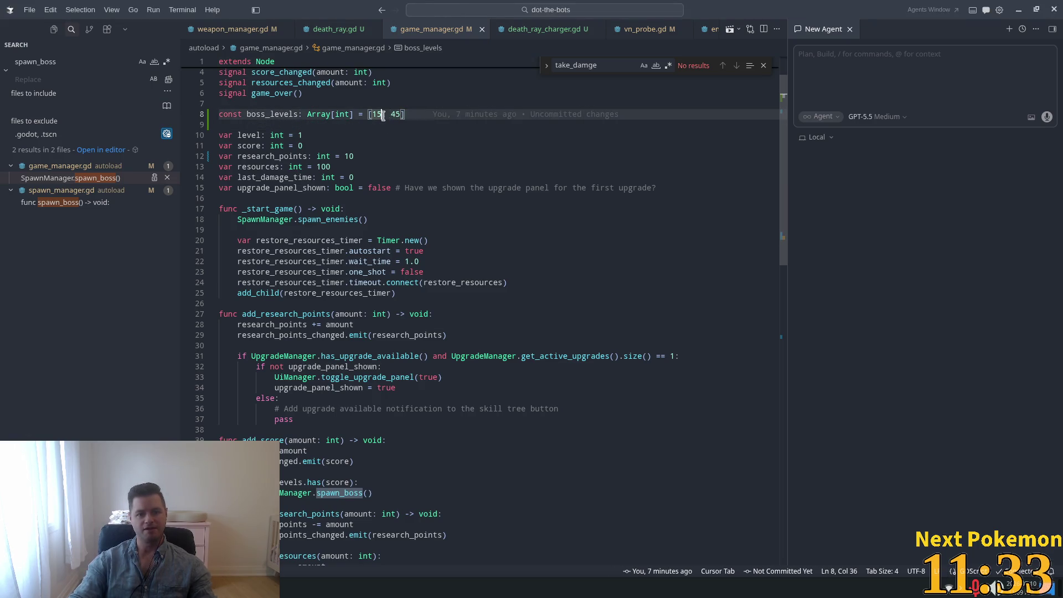
{"action": "left_click_drag", "start_coordinate": [382, 115], "coordinate": [373, 115]}
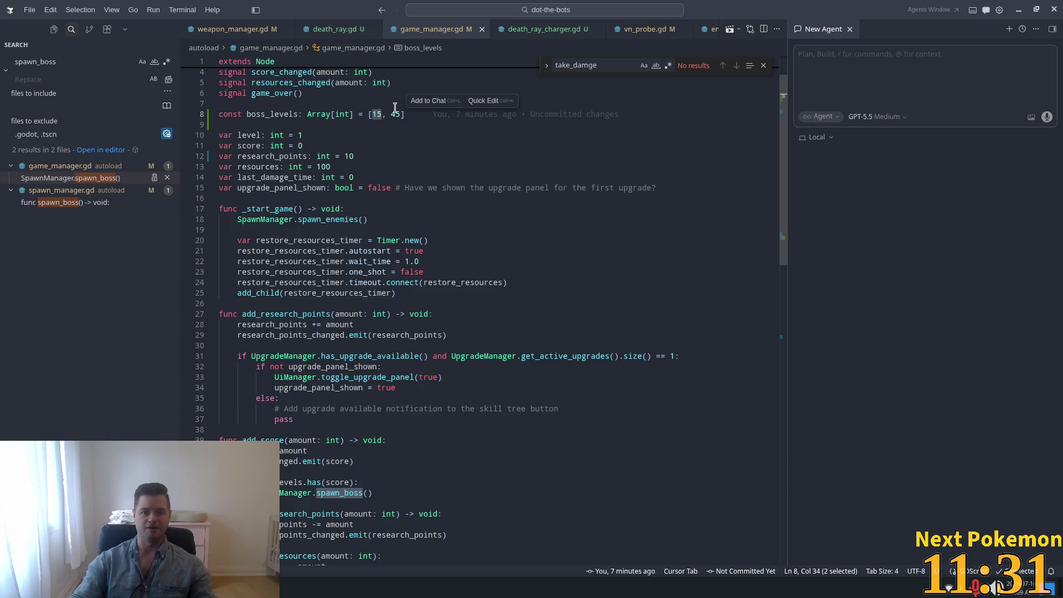
{"action": "double_click", "coordinate": [377, 115]}
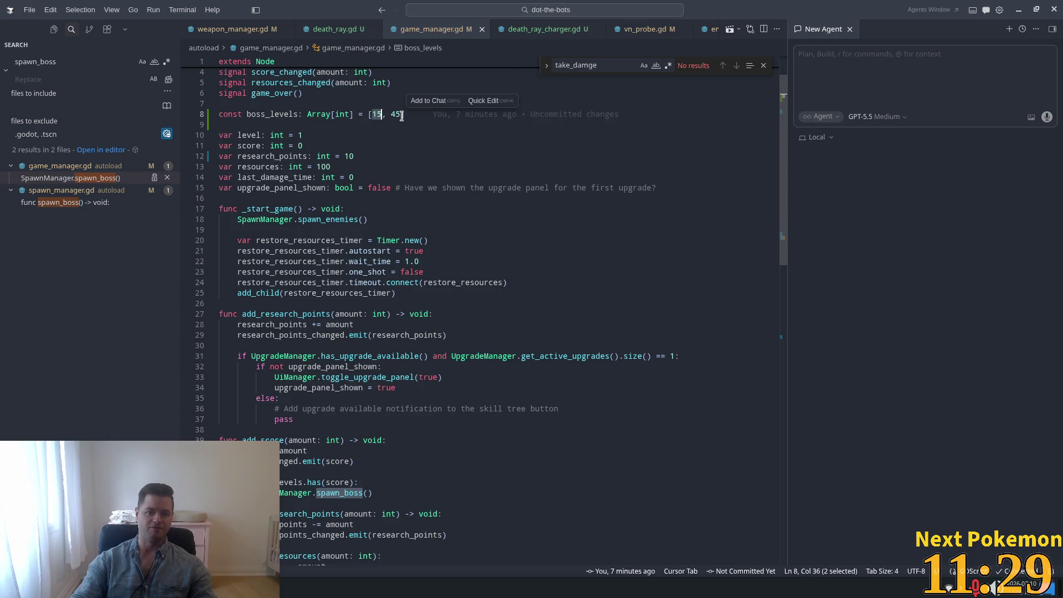
{"action": "left_click_drag", "start_coordinate": [399, 116], "coordinate": [394, 115]}
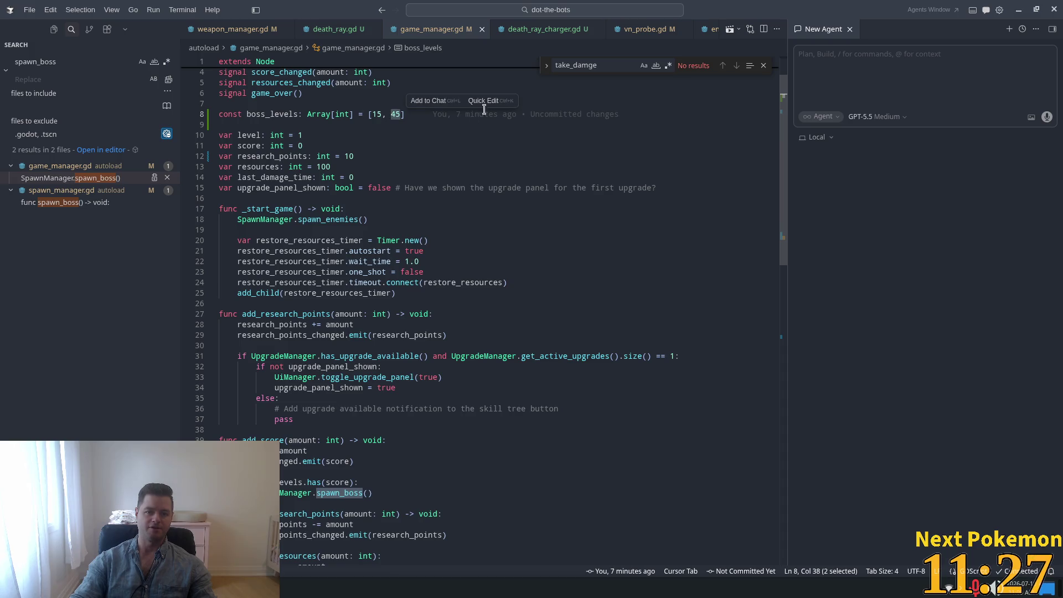
{"action": "type", "text": "300"}
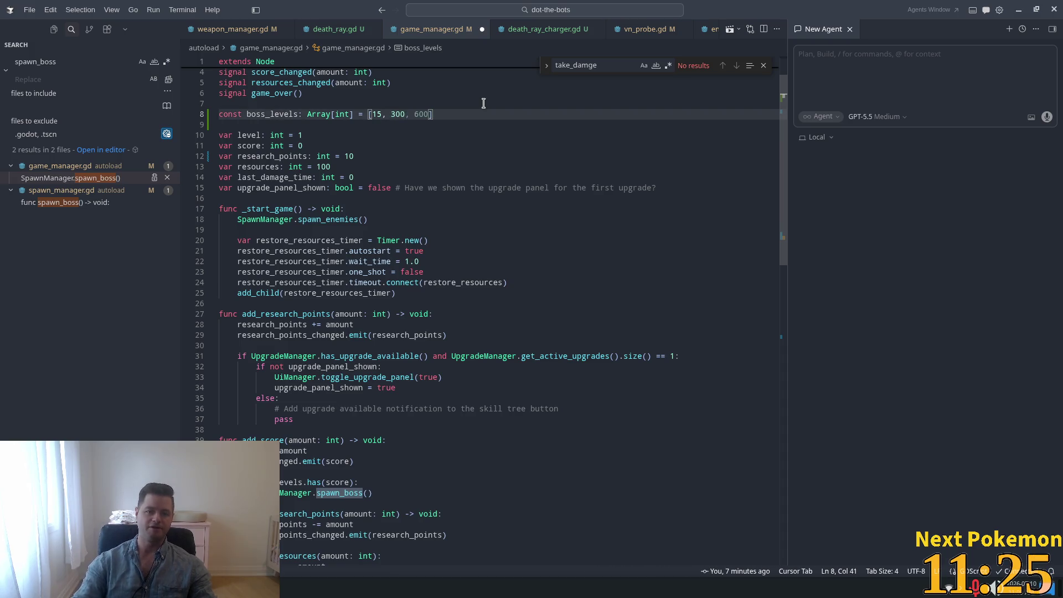
{"action": "left_click", "coordinate": [537, 93]}
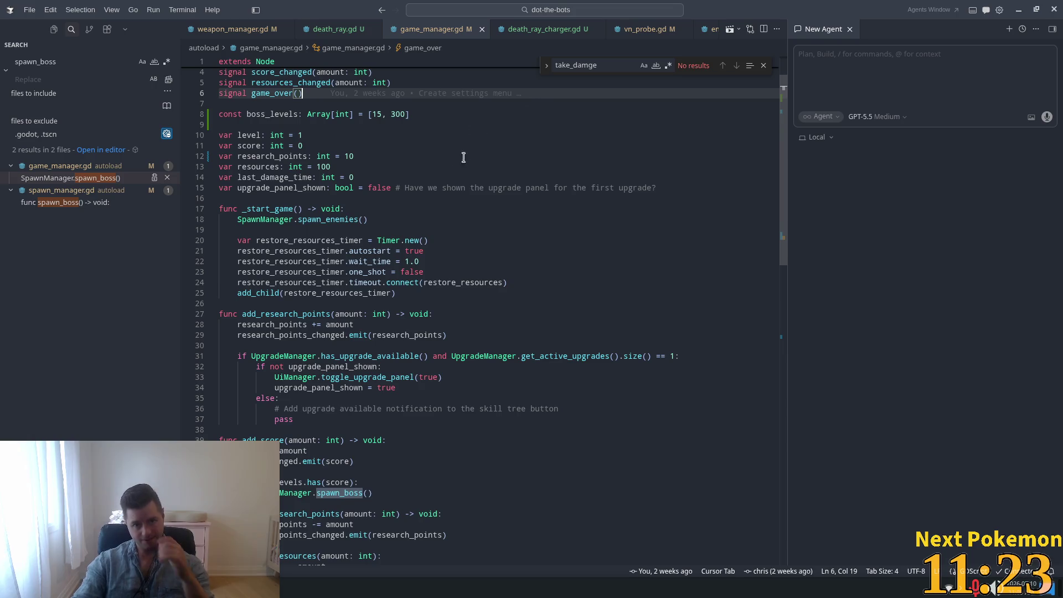
{"action": "key", "text": "alt+Tab"}
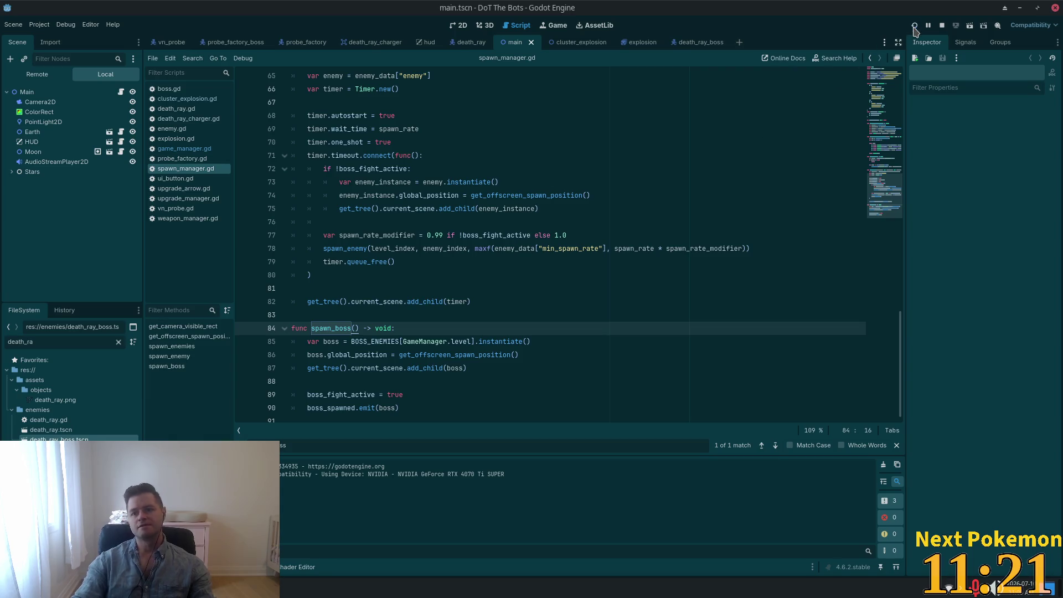
Run the project, then return to the Godot editor and scroll through the script
{"action": "left_click", "coordinate": [913, 27]}
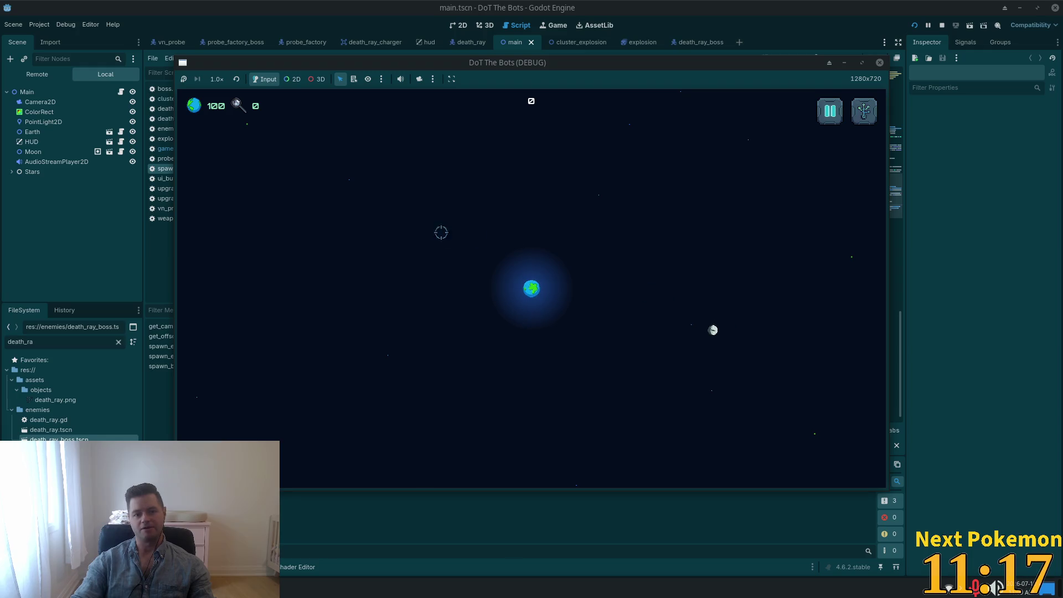
{"action": "key", "text": "alt+Tab"}
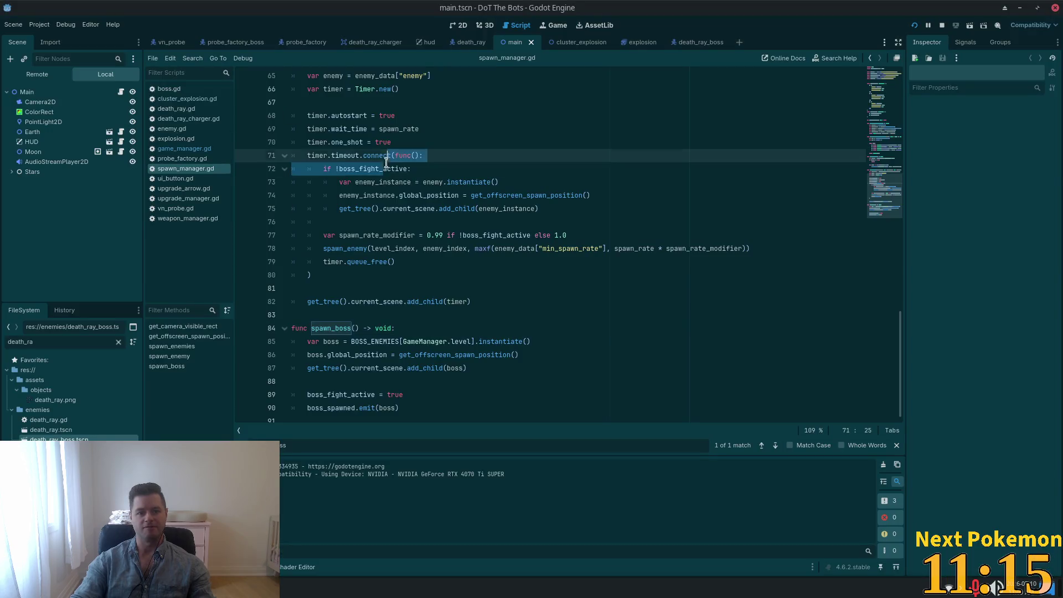
{"action": "scroll", "coordinate": [387, 189], "scroll_direction": "up", "scroll_amount": 5}
{"action": "scroll", "coordinate": [387, 188], "scroll_direction": "up", "scroll_amount": 8}
{"action": "scroll", "coordinate": [388, 188], "scroll_direction": "down", "scroll_amount": 7}
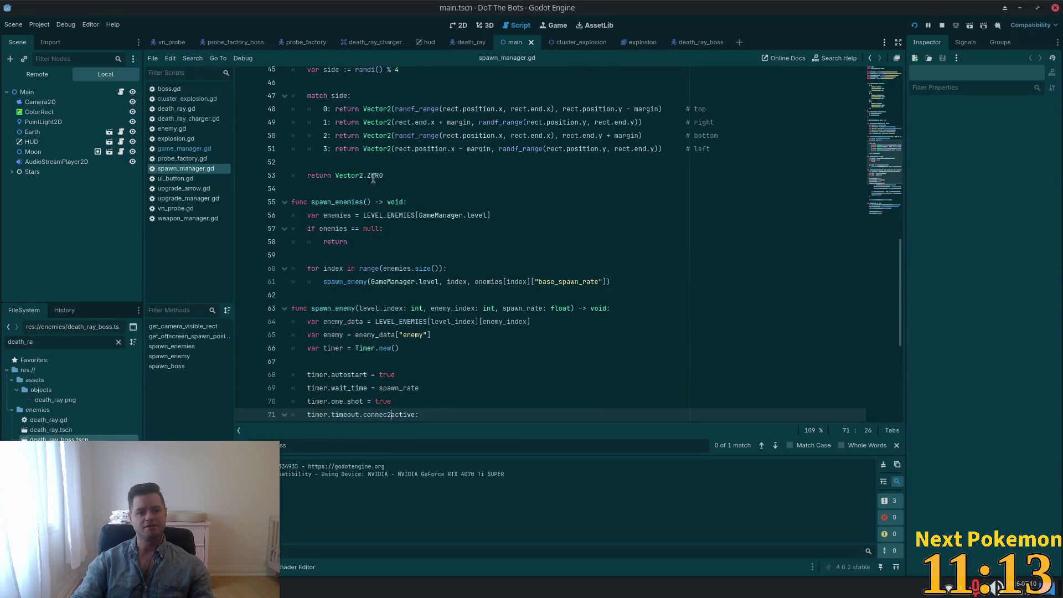
Check the boss_levels thresholds in game_manager.gd, then relaunch the game to its title menu
{"action": "key", "text": "alt+Tab"}
{"action": "left_click", "coordinate": [377, 113]}
{"action": "double_click", "coordinate": [376, 113]}
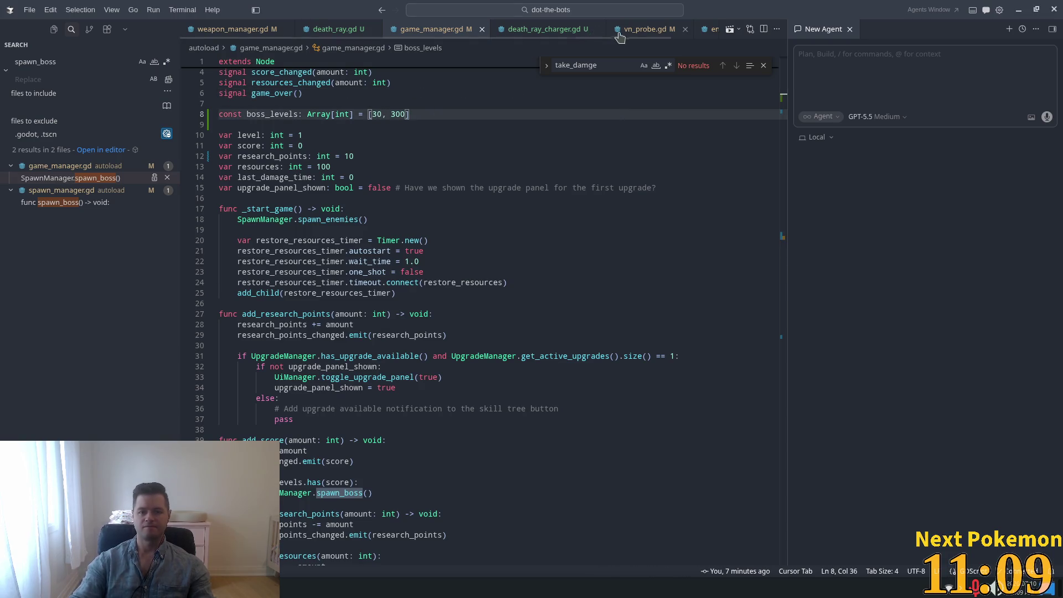
{"action": "key", "text": "alt+Tab"}
{"action": "left_click", "coordinate": [915, 25]}
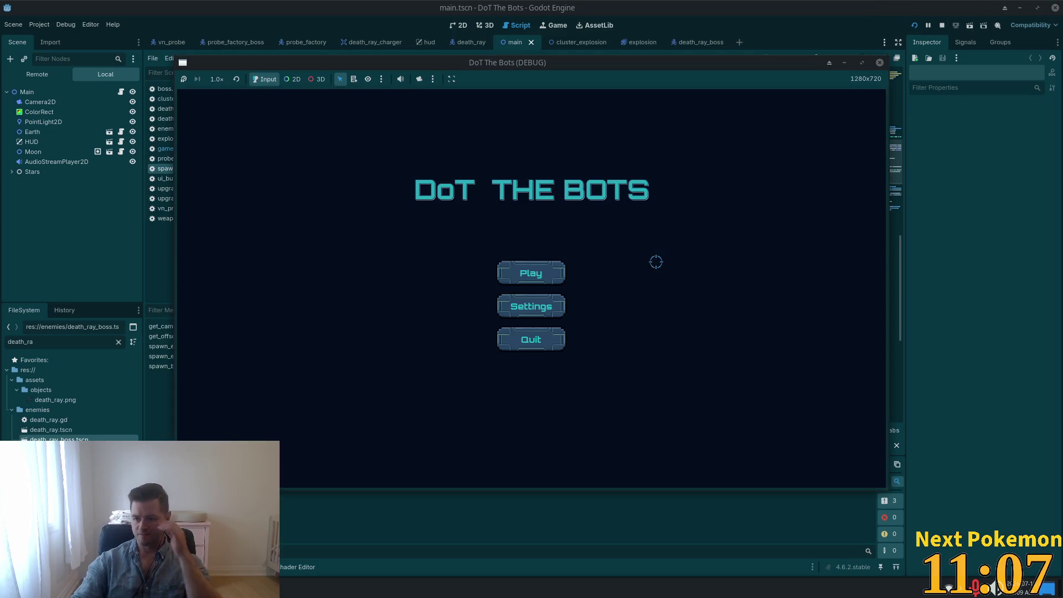
Start a new DoT The Bots game, buy the second upgrade node, and collect a green pickup
{"action": "left_click", "coordinate": [531, 274]}
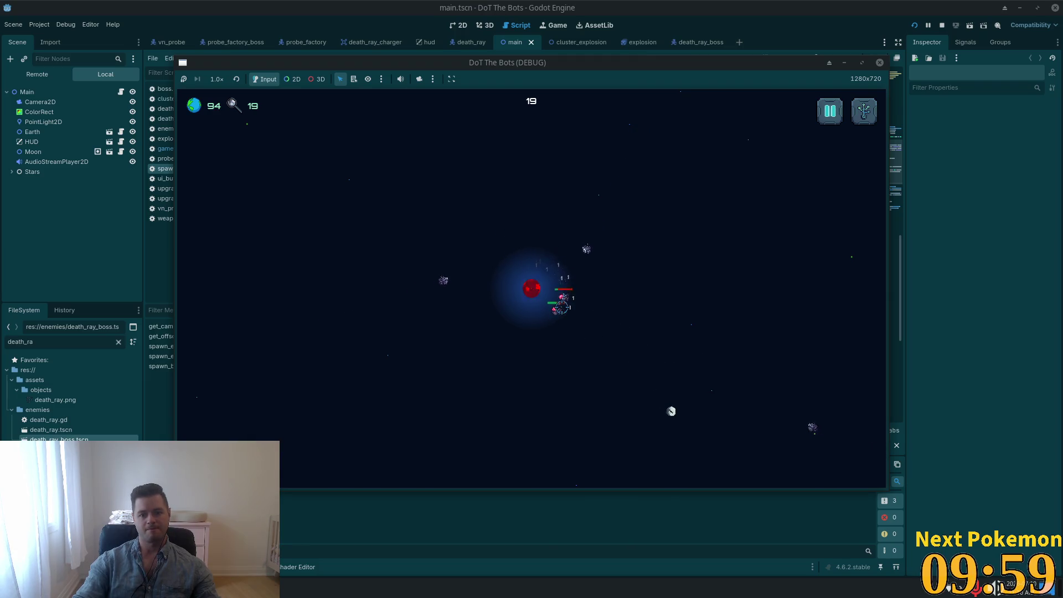
{"action": "key", "text": "u"}
{"action": "left_click", "coordinate": [267, 259]}
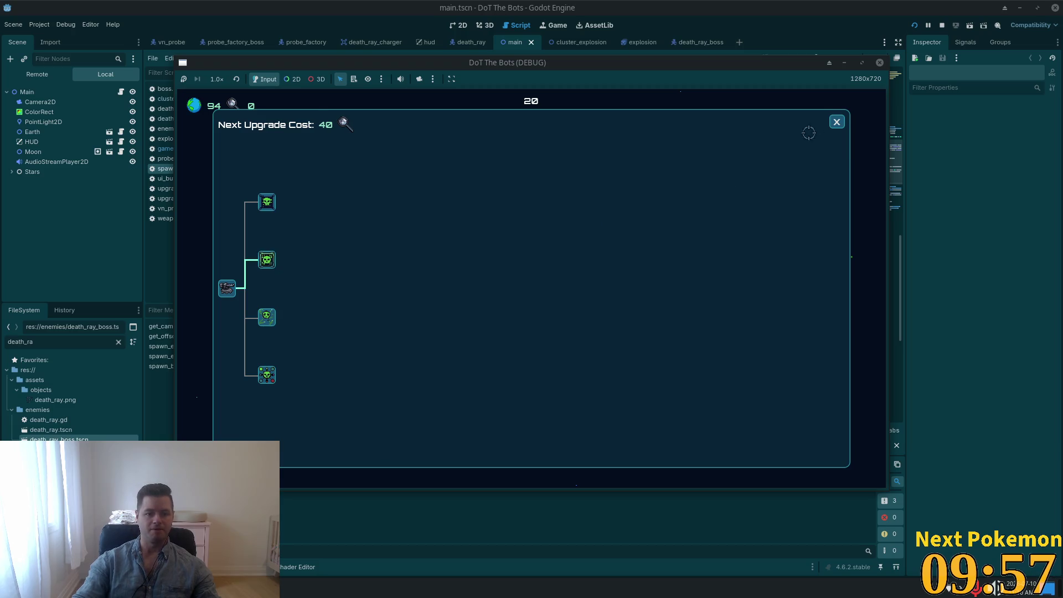
{"action": "left_click", "coordinate": [836, 122]}
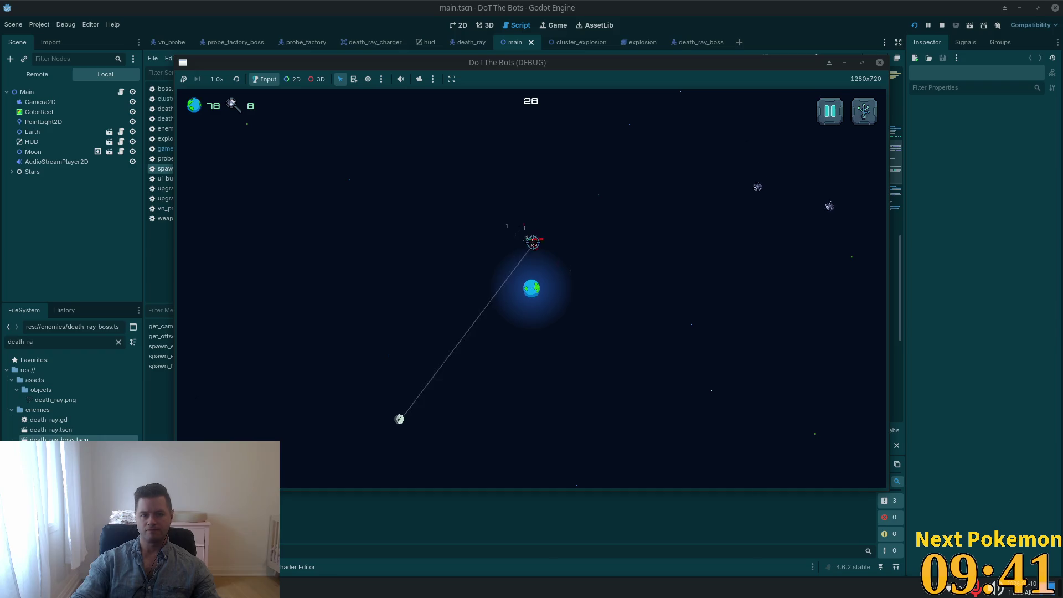
{"action": "left_click", "coordinate": [626, 366]}
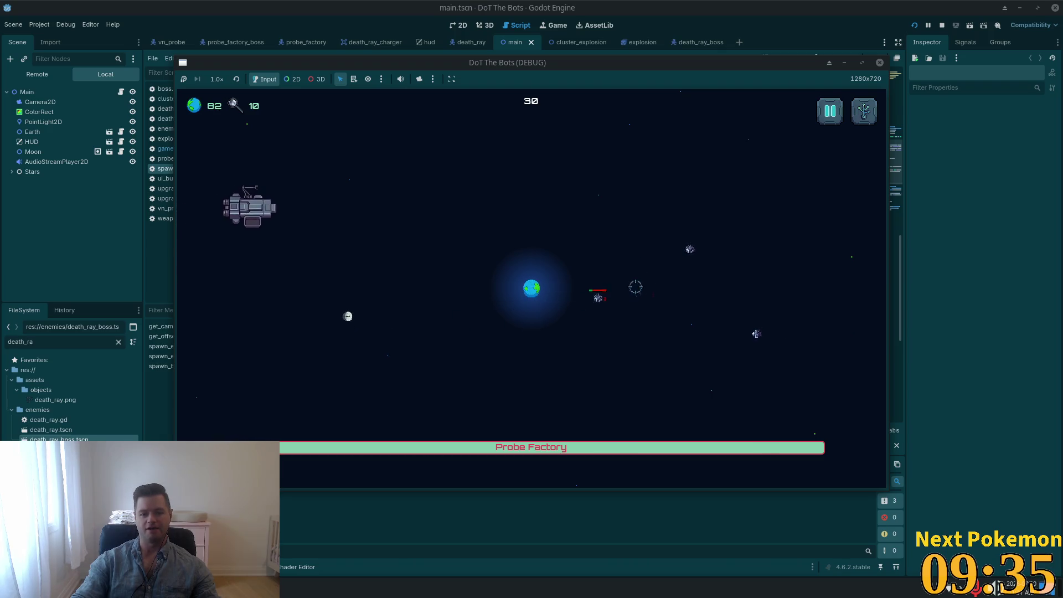
Fire the moon's beam at the Probe Factory boss and a red enemy while grabbing green pickups
{"action": "left_click", "coordinate": [361, 191]}
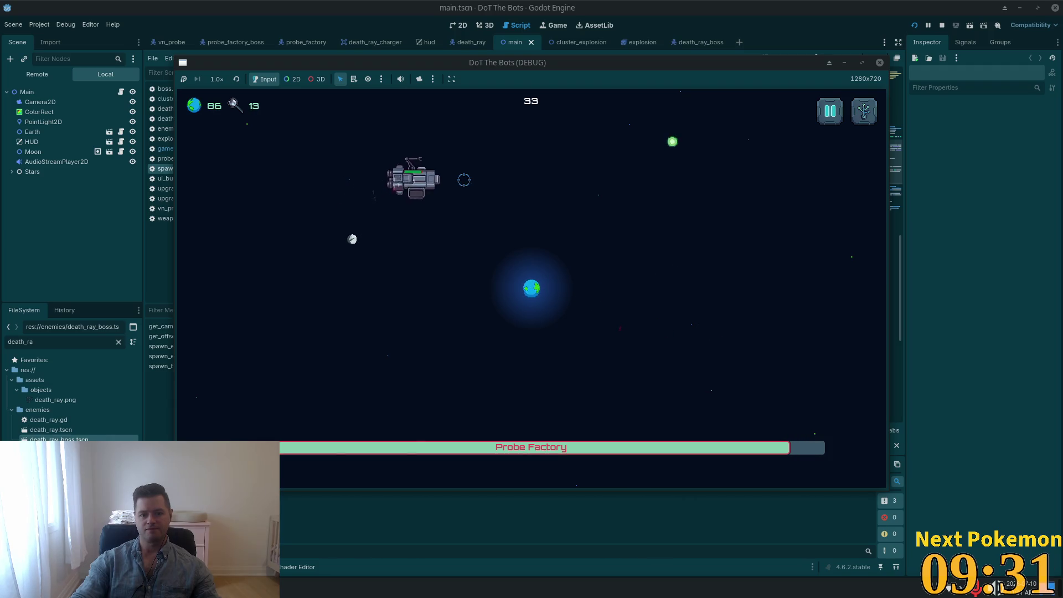
{"action": "left_click", "coordinate": [669, 144]}
{"action": "left_click", "coordinate": [499, 166]}
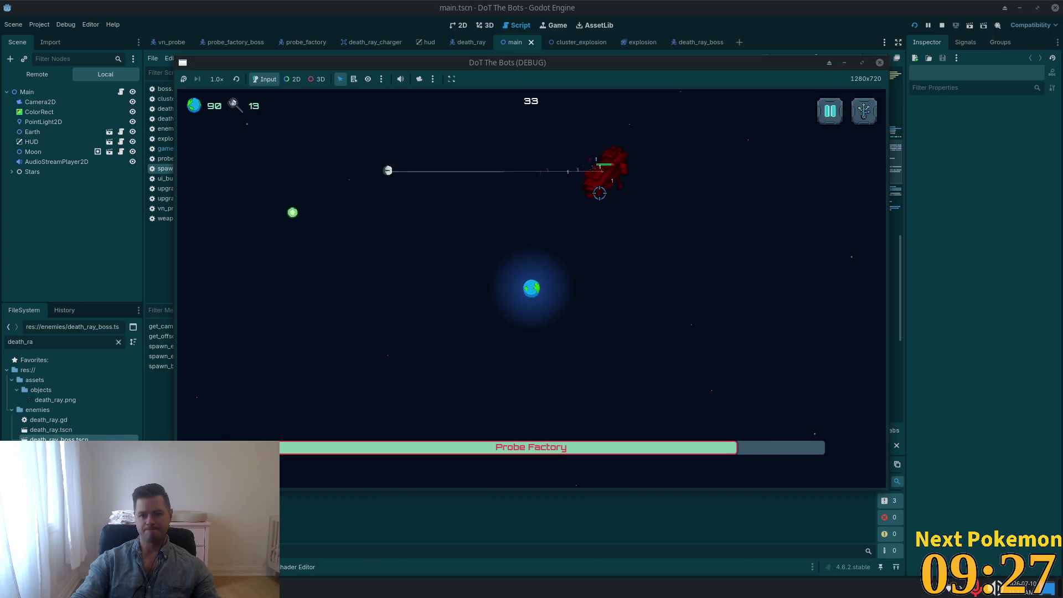
{"action": "mouse_move", "coordinate": [638, 205]}
{"action": "left_mouse_down"}
{"action": "mouse_move", "coordinate": [605, 213]}
{"action": "mouse_move", "coordinate": [587, 240]}
{"action": "left_mouse_up"}
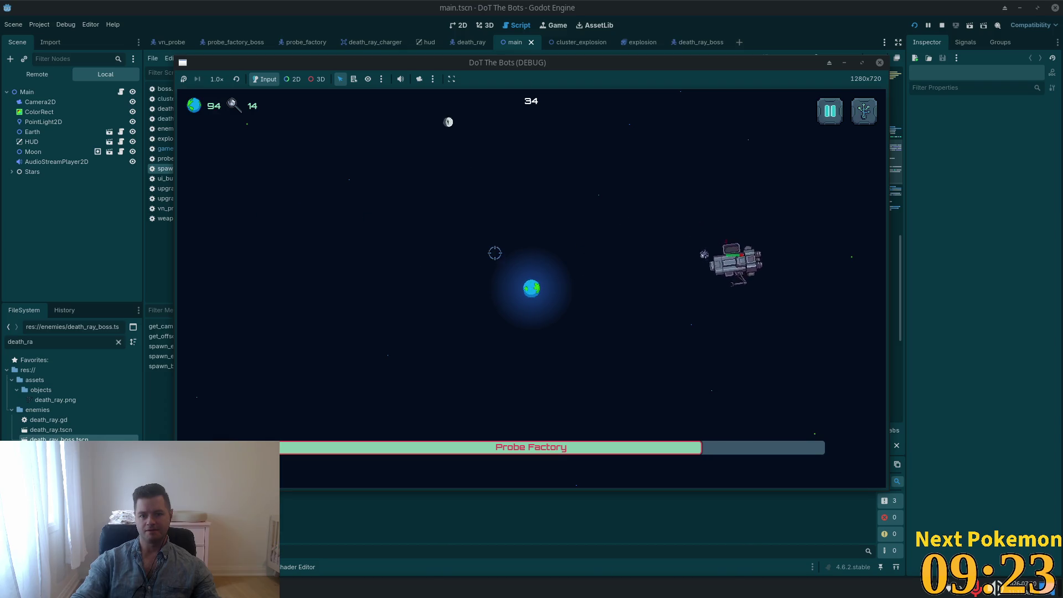
{"action": "left_click_drag", "start_coordinate": [686, 262], "coordinate": [642, 275]}
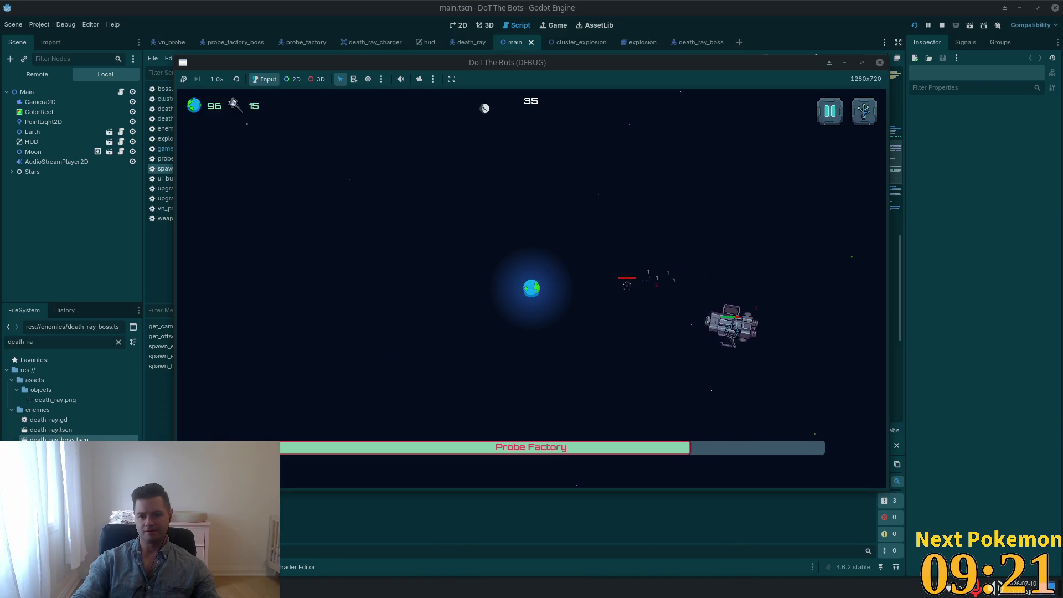
{"action": "left_click_drag", "start_coordinate": [701, 346], "coordinate": [703, 357]}
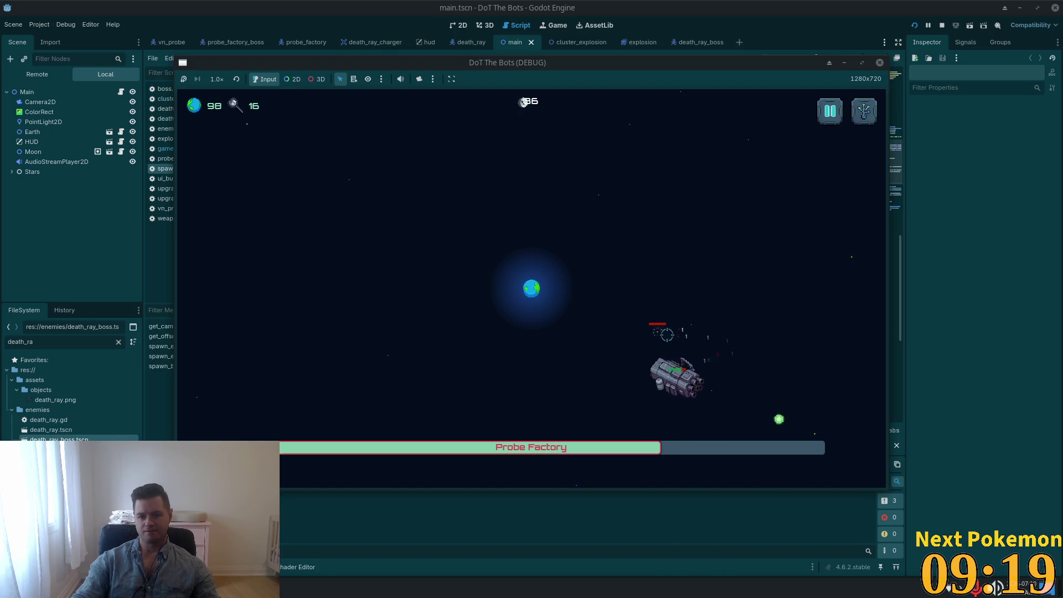
{"action": "mouse_move", "coordinate": [642, 390]}
{"action": "left_mouse_down"}
{"action": "mouse_move", "coordinate": [581, 390]}
{"action": "mouse_move", "coordinate": [559, 354]}
{"action": "left_mouse_up"}
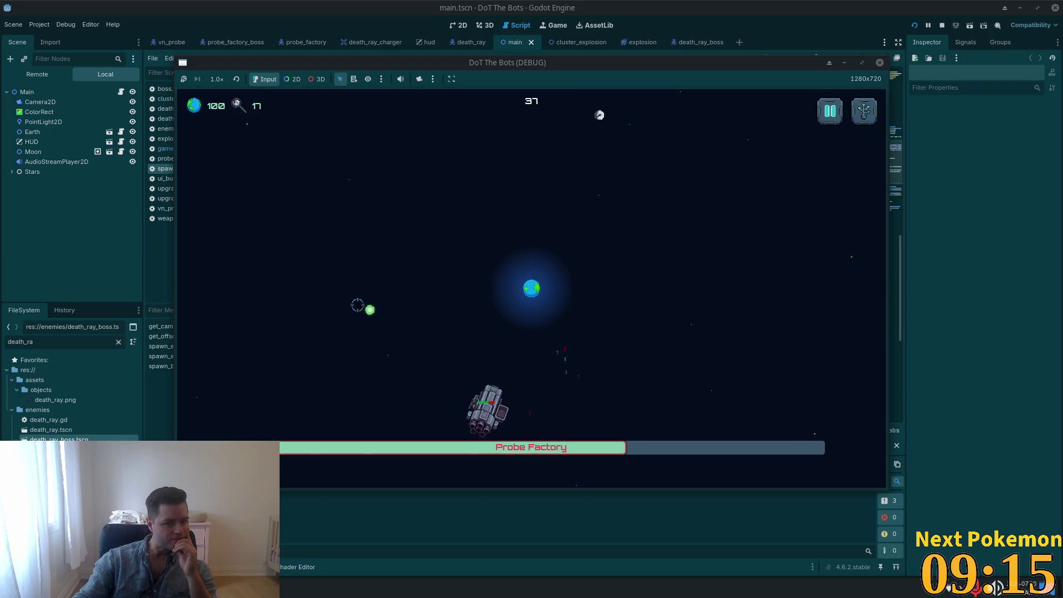
{"action": "mouse_move", "coordinate": [438, 397]}
{"action": "left_mouse_down"}
{"action": "mouse_move", "coordinate": [484, 340]}
{"action": "mouse_move", "coordinate": [463, 304]}
{"action": "mouse_move", "coordinate": [494, 299]}
{"action": "left_mouse_up"}
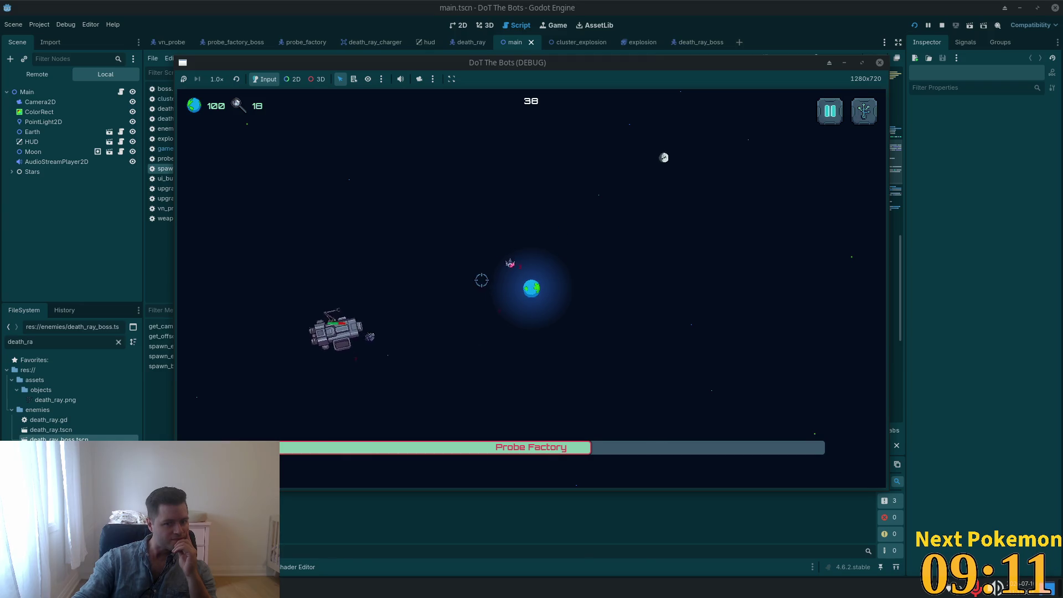
{"action": "mouse_move", "coordinate": [407, 322]}
{"action": "left_mouse_down"}
{"action": "mouse_move", "coordinate": [385, 320]}
{"action": "mouse_move", "coordinate": [457, 282]}
{"action": "mouse_move", "coordinate": [524, 279]}
{"action": "mouse_move", "coordinate": [673, 363]}
{"action": "mouse_move", "coordinate": [304, 189]}
{"action": "mouse_move", "coordinate": [440, 260]}
{"action": "mouse_move", "coordinate": [448, 243]}
{"action": "mouse_move", "coordinate": [439, 180]}
{"action": "mouse_move", "coordinate": [464, 173]}
{"action": "mouse_move", "coordinate": [667, 199]}
{"action": "mouse_move", "coordinate": [684, 216]}
{"action": "mouse_move", "coordinate": [672, 239]}
{"action": "mouse_move", "coordinate": [637, 242]}
{"action": "mouse_move", "coordinate": [739, 291]}
{"action": "mouse_move", "coordinate": [720, 333]}
{"action": "mouse_move", "coordinate": [671, 303]}
{"action": "mouse_move", "coordinate": [672, 210]}
{"action": "left_mouse_up"}
{"action": "mouse_move", "coordinate": [656, 378]}
{"action": "left_mouse_down"}
{"action": "mouse_move", "coordinate": [642, 387]}
{"action": "mouse_move", "coordinate": [620, 377]}
{"action": "mouse_move", "coordinate": [606, 352]}
{"action": "mouse_move", "coordinate": [576, 387]}
{"action": "mouse_move", "coordinate": [512, 412]}
{"action": "mouse_move", "coordinate": [402, 374]}
{"action": "left_mouse_up"}
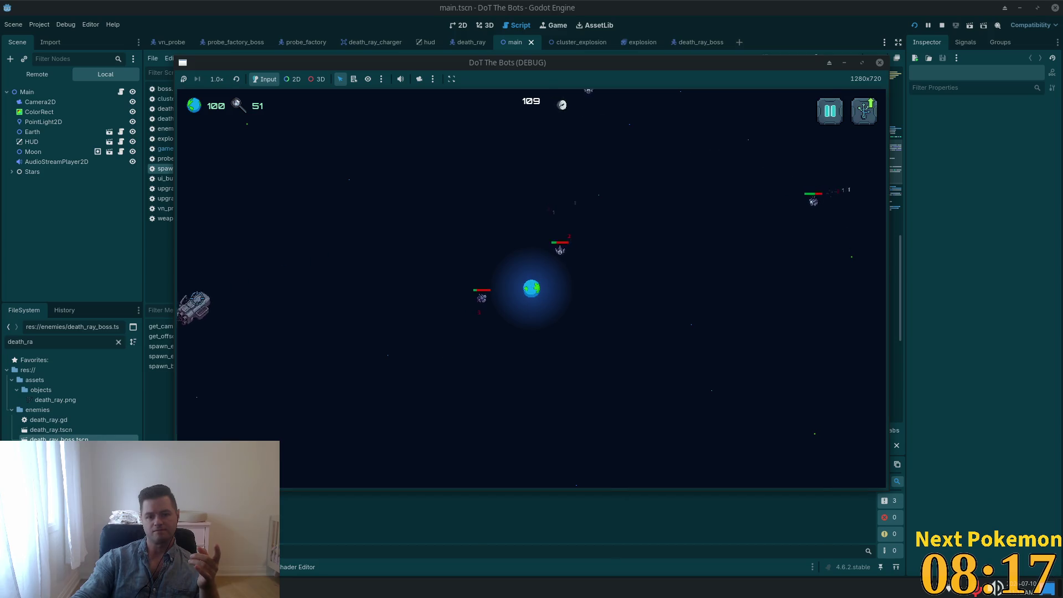
Review the upgrade tree's node descriptions, spend 40 on an upgrade, and resume the game
{"action": "left_click", "coordinate": [864, 110]}
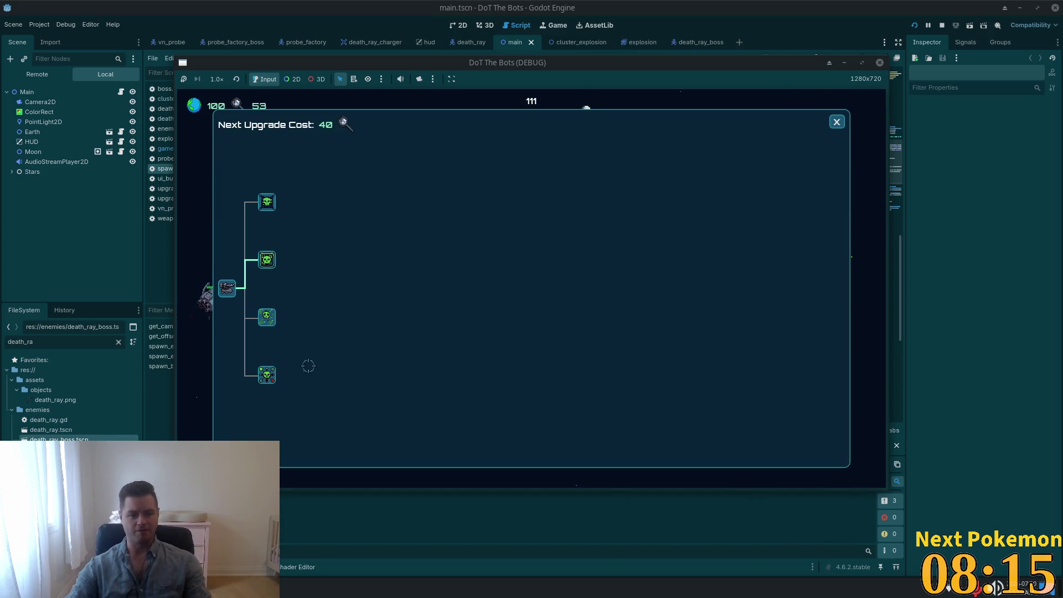
{"action": "mouse_move", "coordinate": [269, 378]}
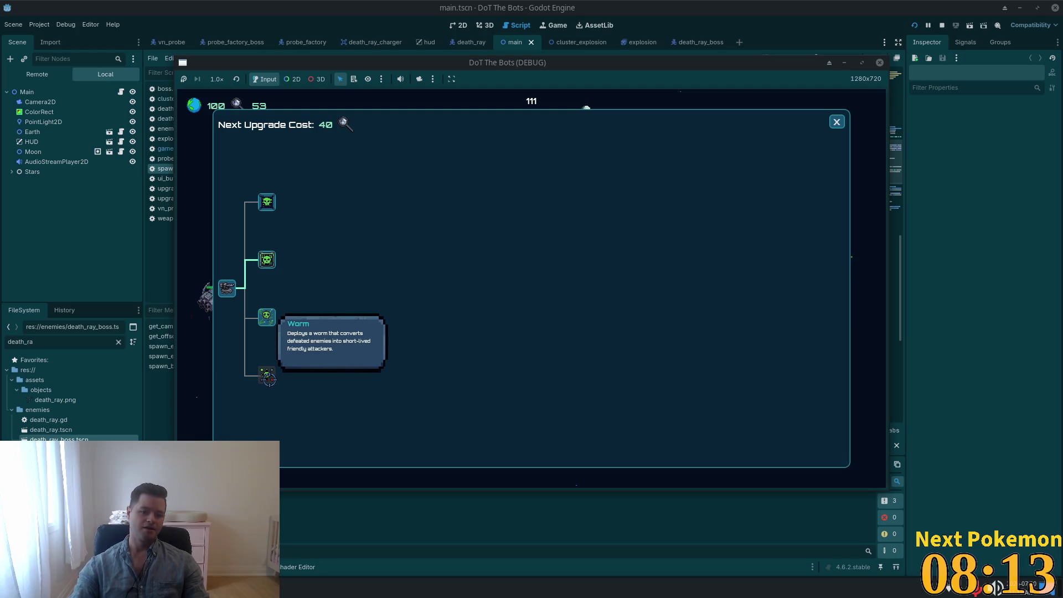
{"action": "mouse_move", "coordinate": [267, 317]}
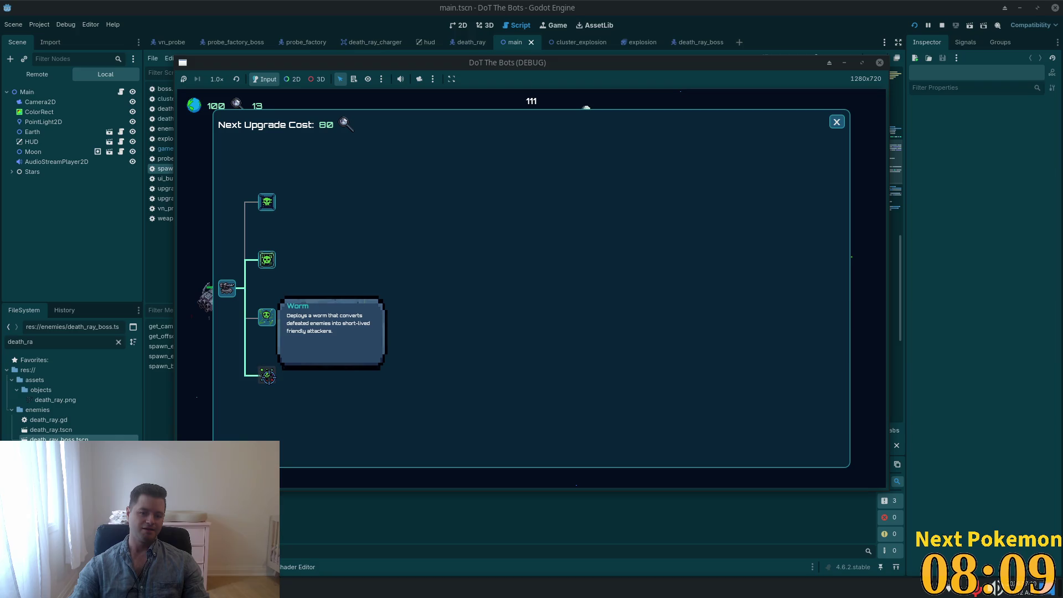
{"action": "left_click", "coordinate": [836, 121]}
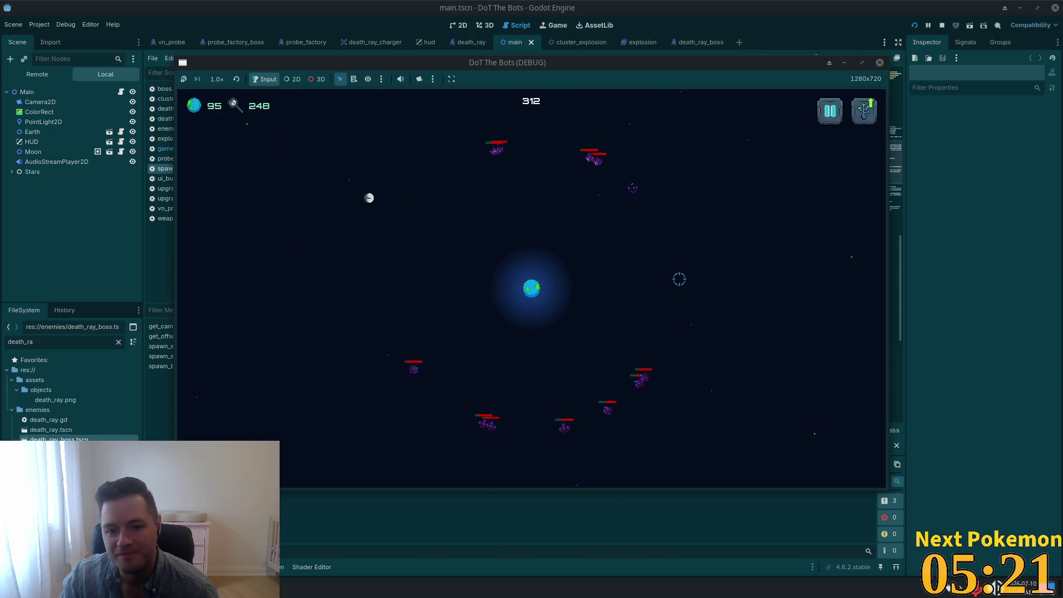
Collect seven more green pickups around Earth, then stop the running game
{"action": "left_click", "coordinate": [630, 255]}
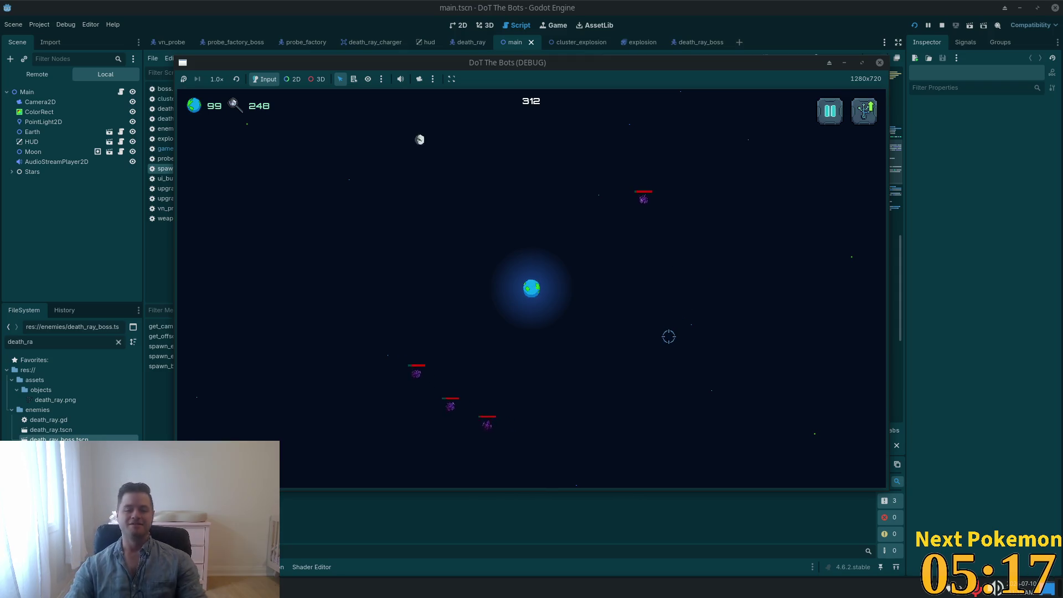
{"action": "left_click", "coordinate": [681, 326]}
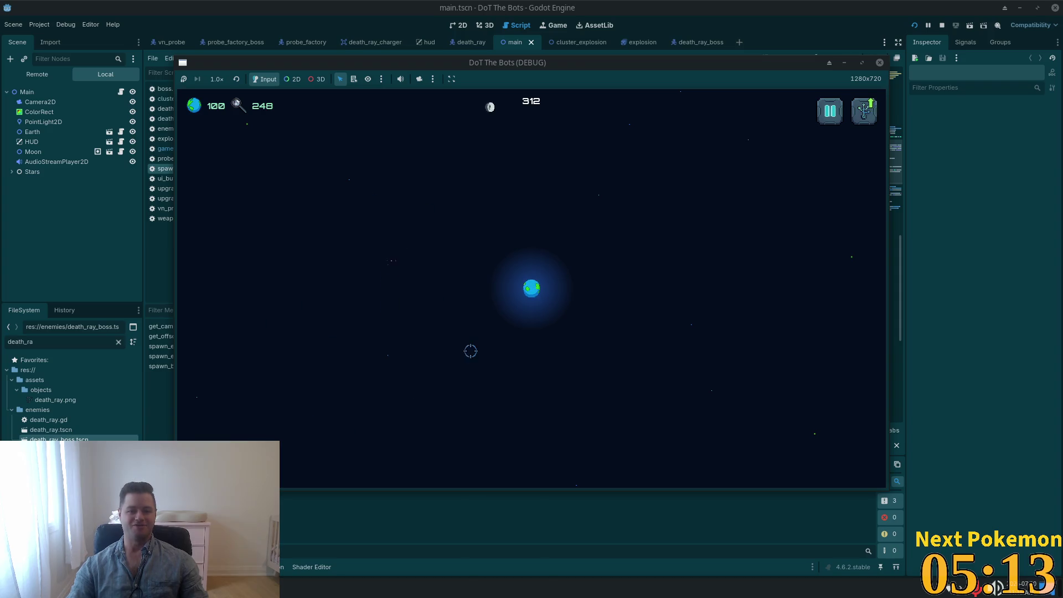
{"action": "left_click", "coordinate": [620, 155]}
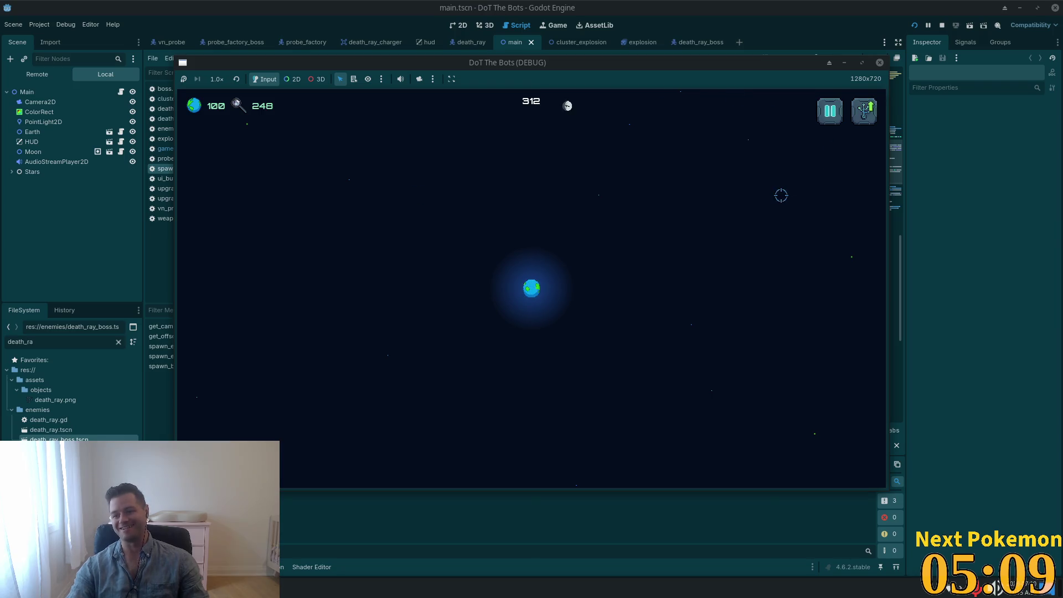
{"action": "left_click", "coordinate": [750, 396]}
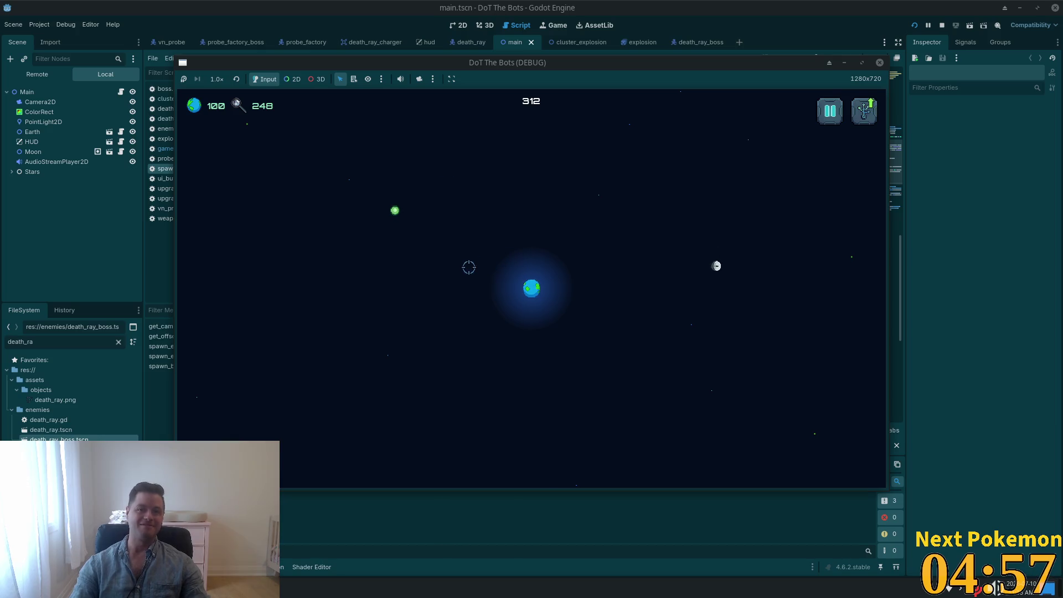
{"action": "left_click", "coordinate": [664, 178]}
{"action": "left_click", "coordinate": [396, 211]}
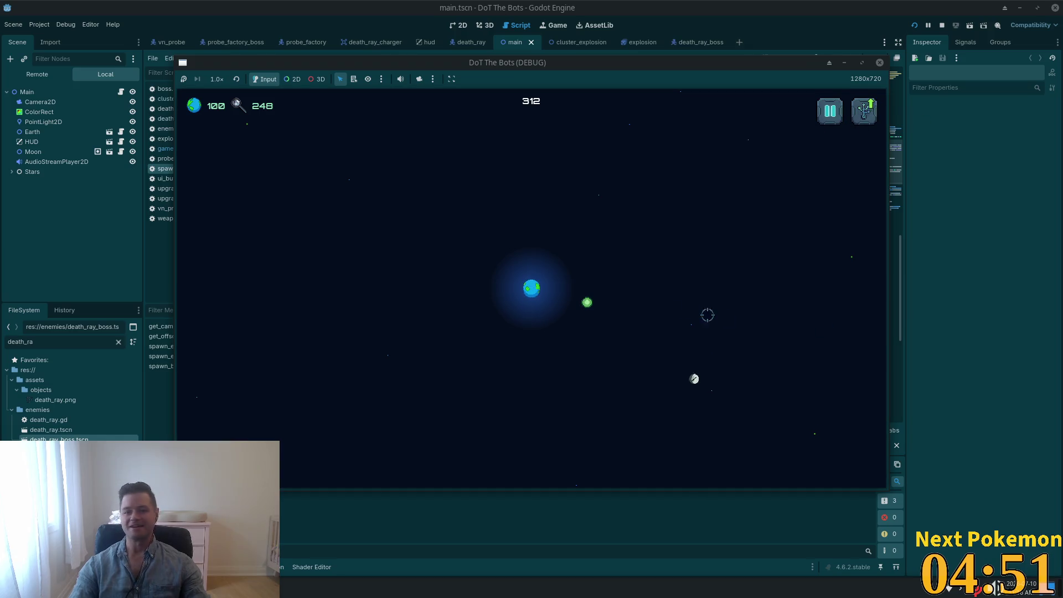
{"action": "left_click", "coordinate": [588, 301]}
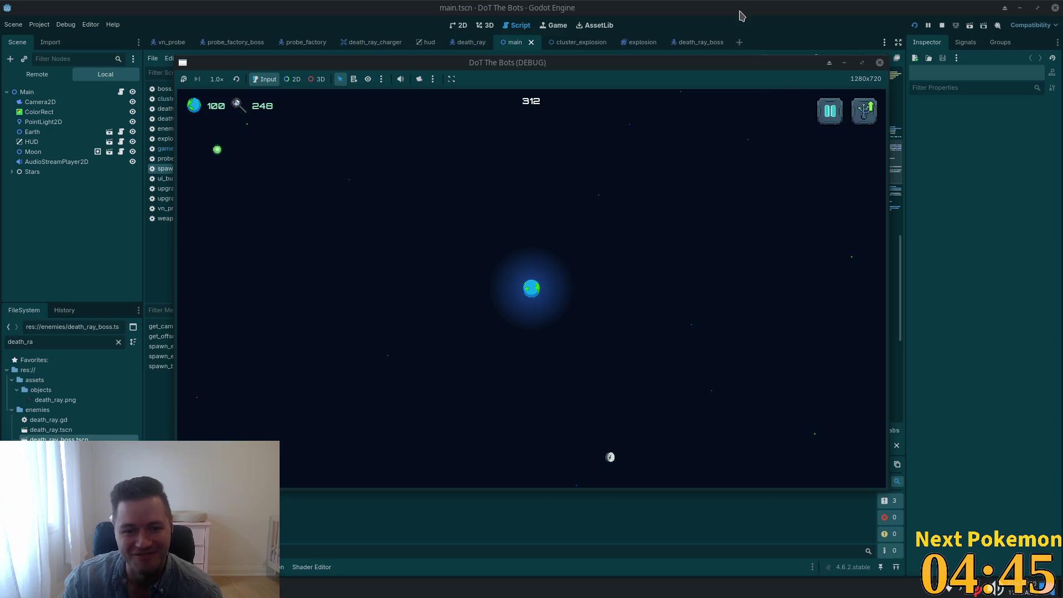
{"action": "left_click", "coordinate": [725, 20]}
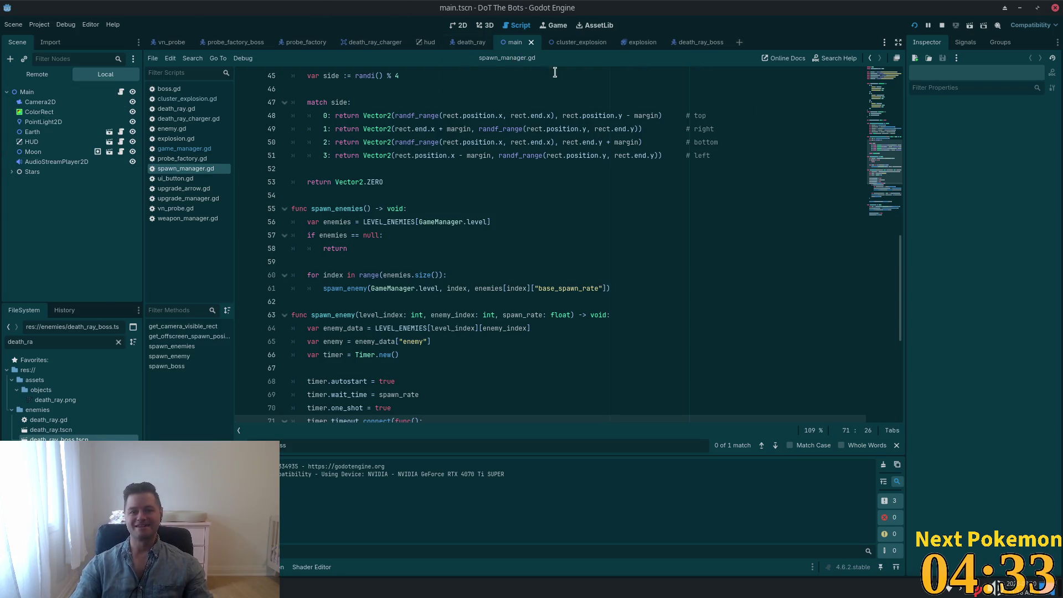
Look through the cluster_explosion, death_ray_charger and probe_factory_boss scenes
{"action": "left_click", "coordinate": [570, 43]}
{"action": "left_click", "coordinate": [443, 195]}
{"action": "left_click", "coordinate": [375, 42]}
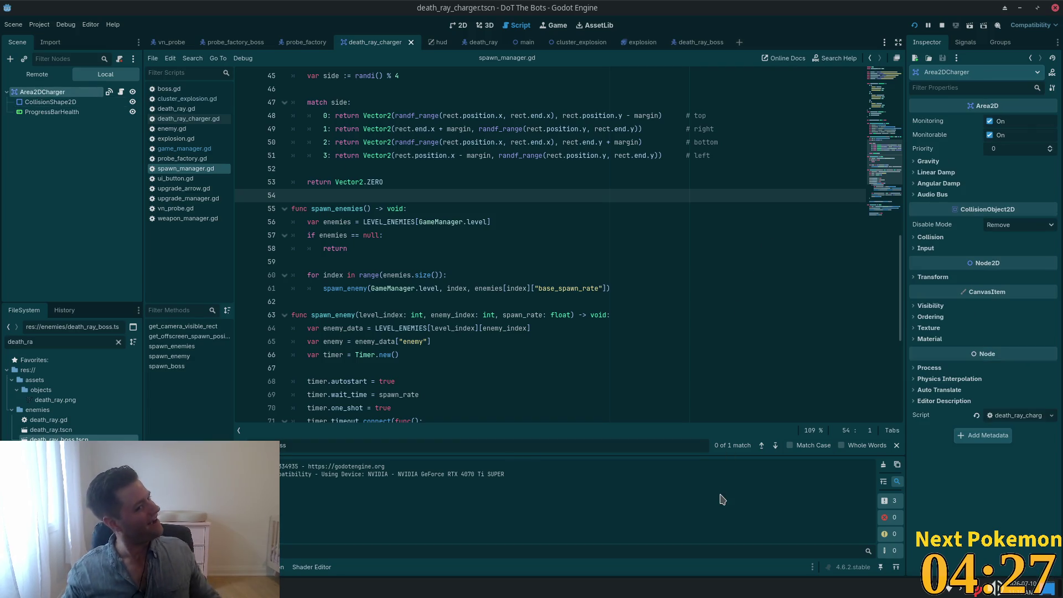
{"action": "left_click", "coordinate": [247, 44]}
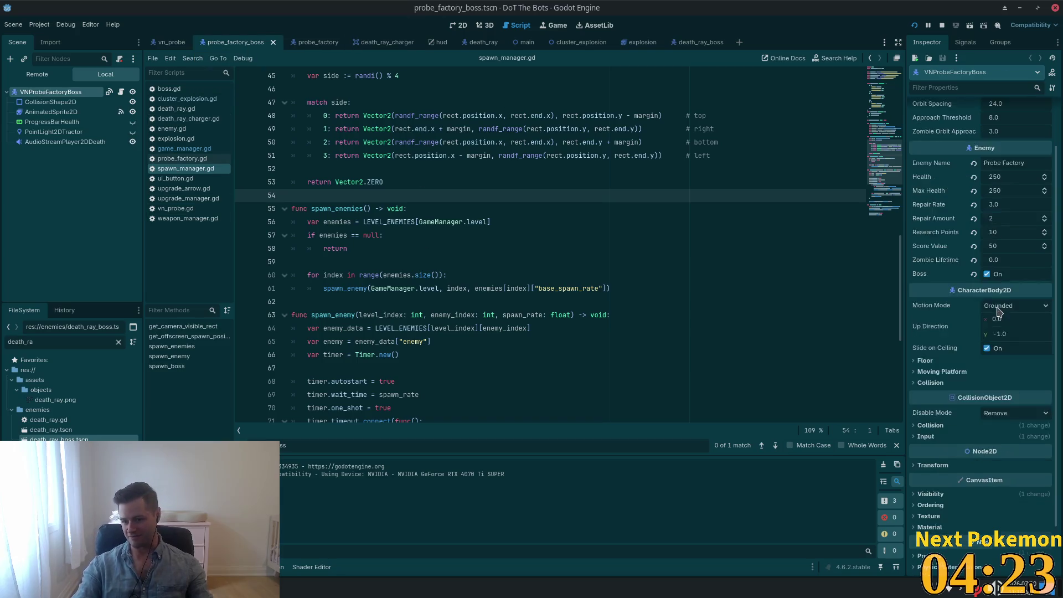
{"action": "scroll", "coordinate": [998, 340], "scroll_direction": "up", "scroll_amount": 3}
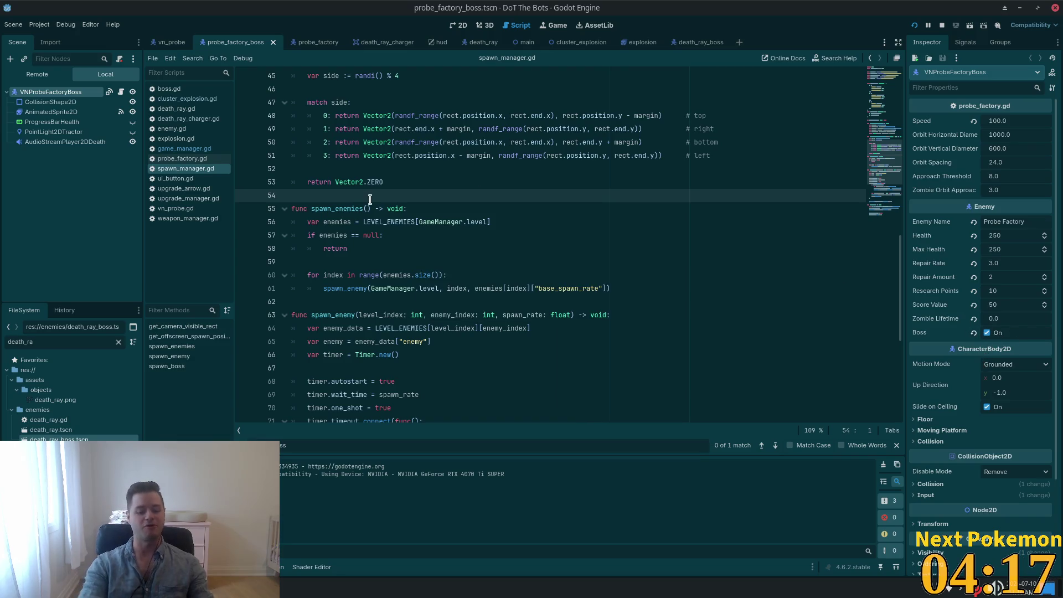
Search Quick Open for death_ray_boss
{"action": "key", "text": "shift+alt+o"}
{"action": "type", "text": "death_ray_boss"}
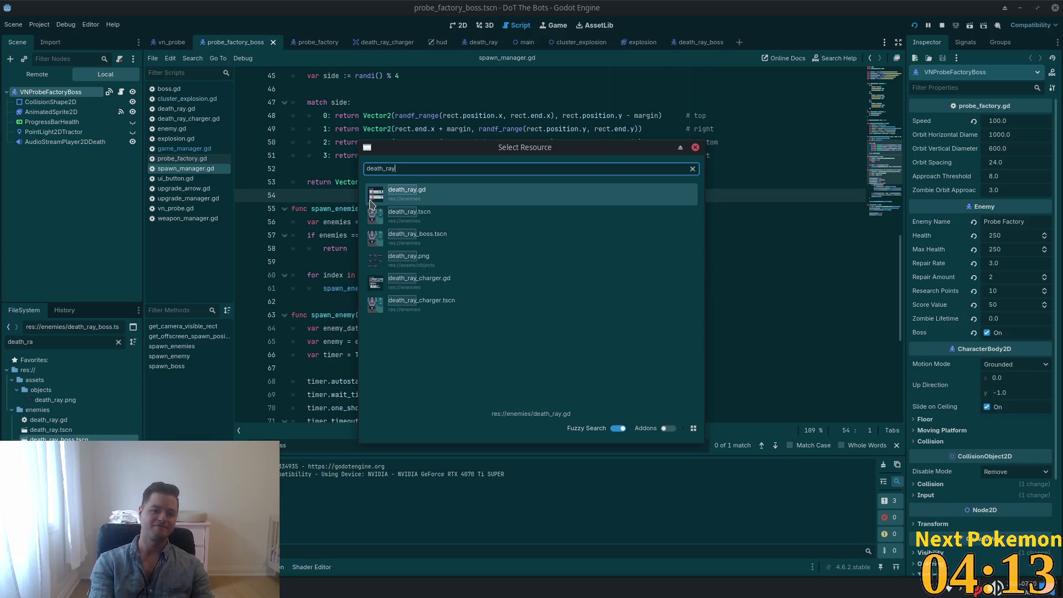
Open death_ray_boss.tscn, tick Boss on DeathRay, and save the scene
{"action": "key", "text": "Return"}
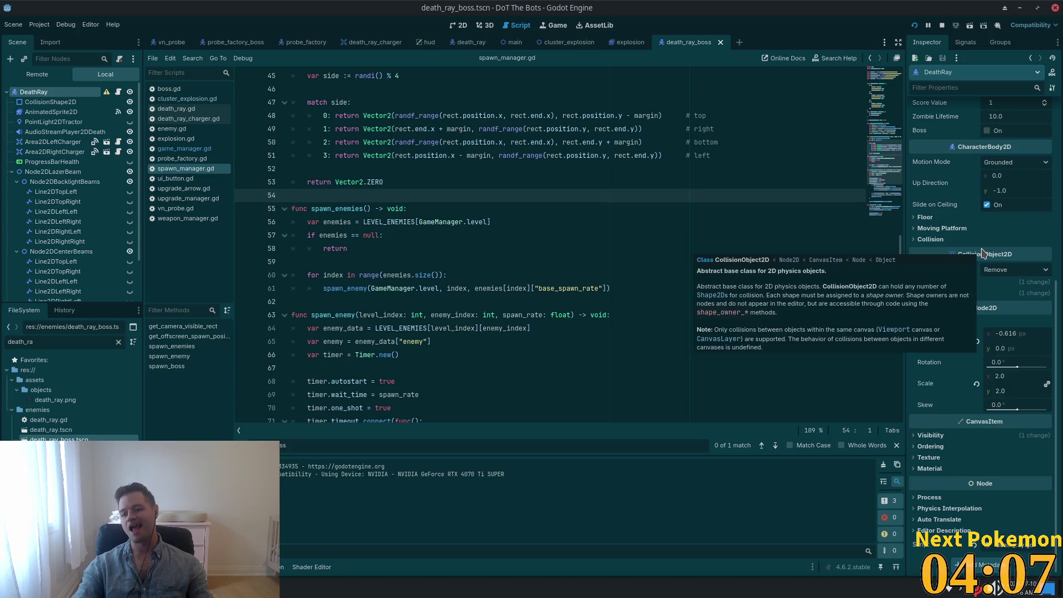
{"action": "scroll", "coordinate": [982, 260], "scroll_direction": "up", "scroll_amount": 5}
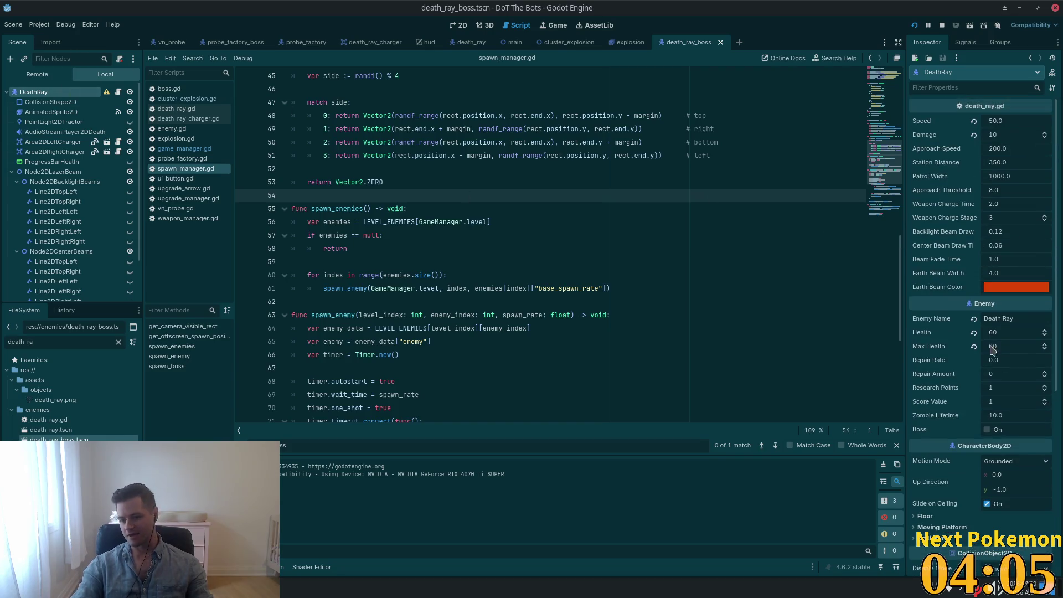
{"action": "left_click", "coordinate": [986, 430]}
{"action": "key", "text": "ctrl+s"}
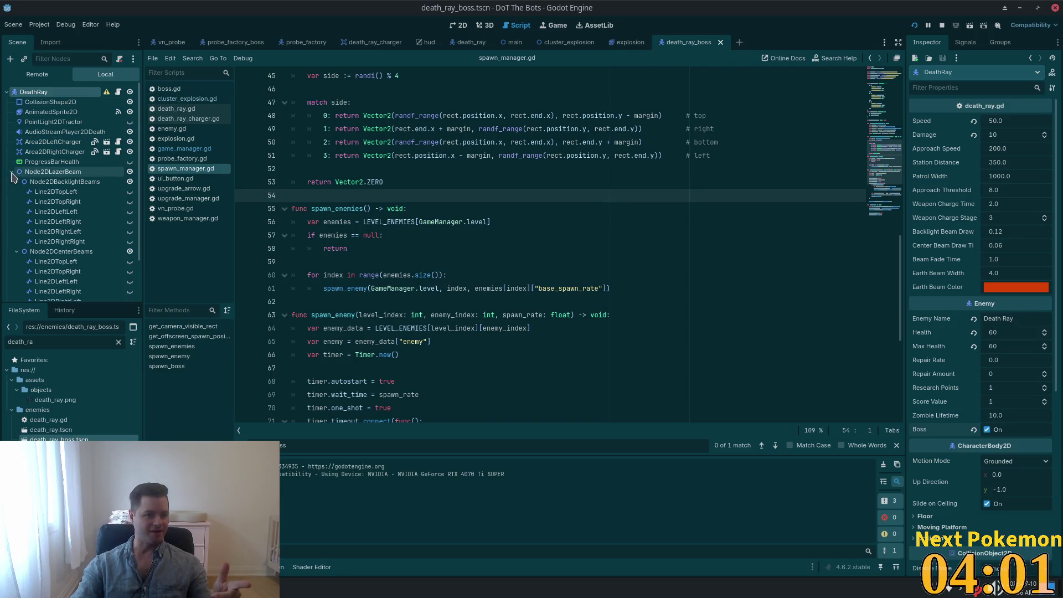
Collapse Node2DLazerBeam and hide the ProgressBarHealth node
{"action": "left_click", "coordinate": [13, 172]}
{"action": "left_click", "coordinate": [52, 161]}
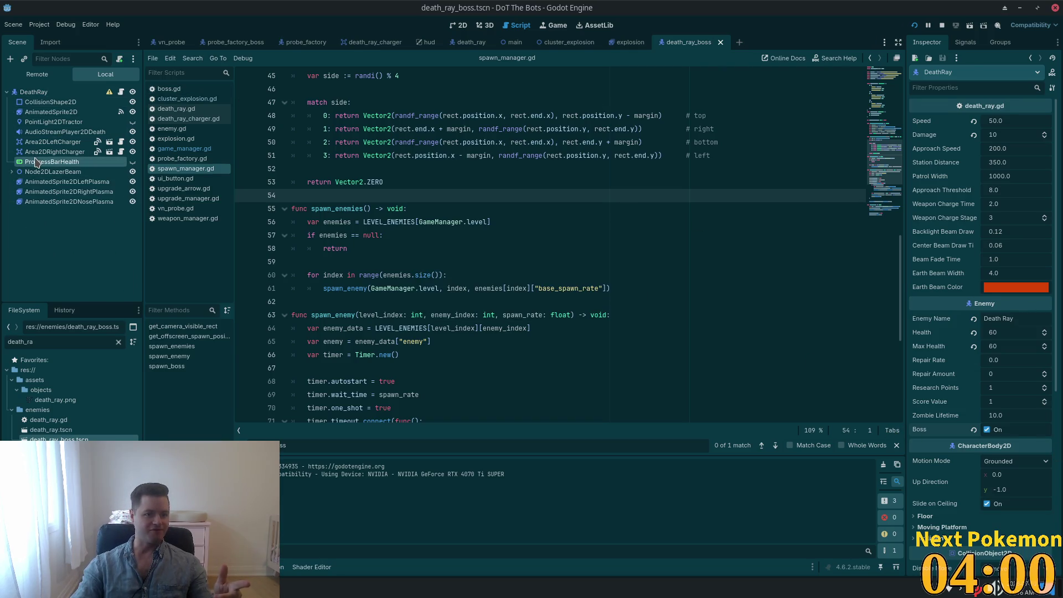
{"action": "left_click", "coordinate": [133, 162]}
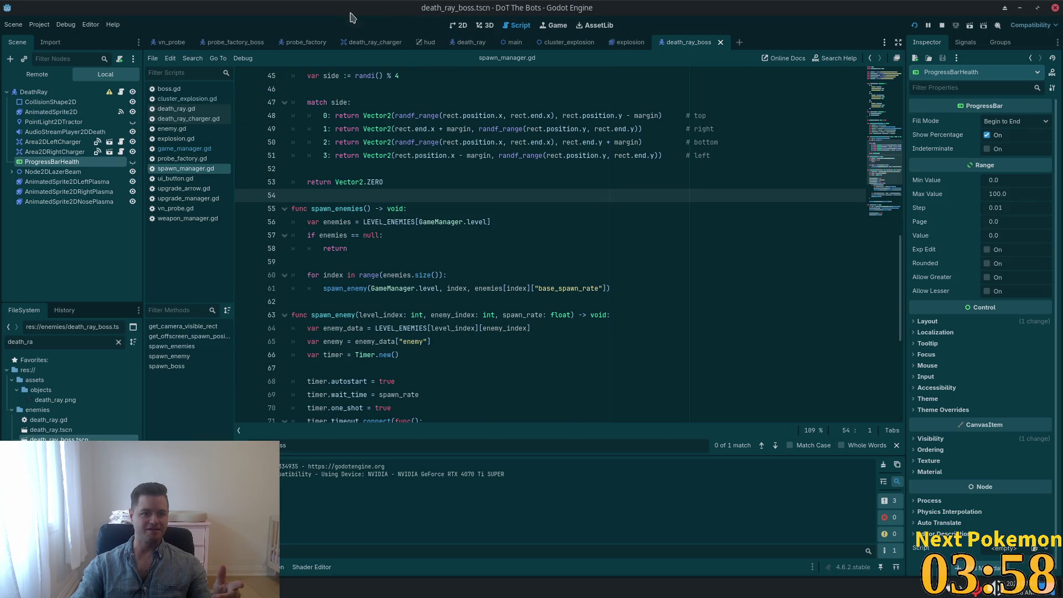
{"action": "left_click", "coordinate": [463, 25]}
Show ProgressBarHealth on the zoomed canvas to check its 0% bar, then hide it again
{"action": "scroll", "coordinate": [254, 251], "scroll_direction": "up", "scroll_amount": 7}
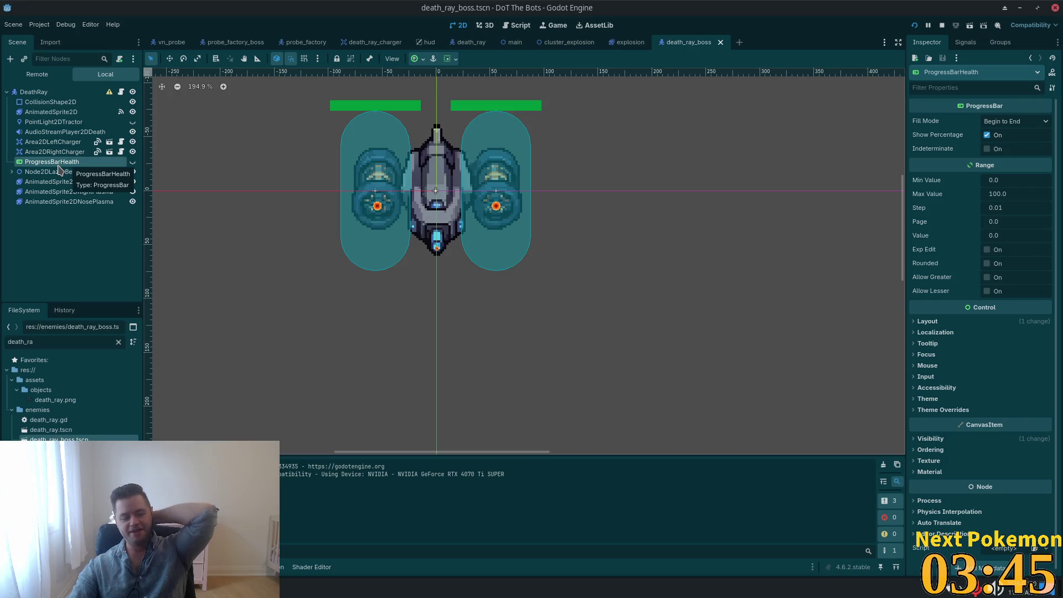
{"action": "left_click", "coordinate": [133, 161]}
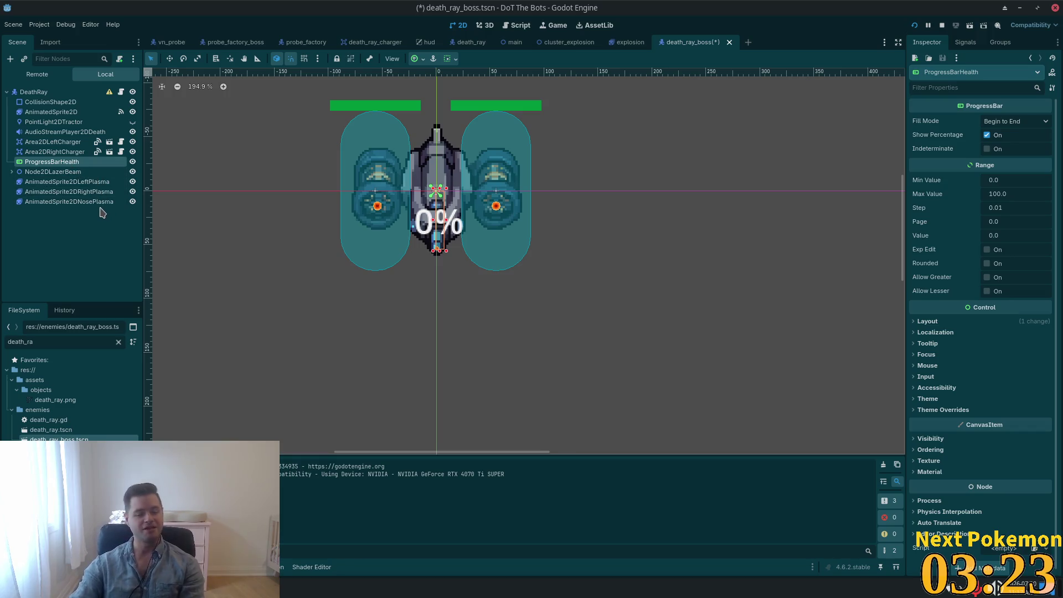
{"action": "left_click", "coordinate": [133, 161]}
{"action": "left_click", "coordinate": [45, 142]}
{"action": "left_click", "coordinate": [44, 162]}
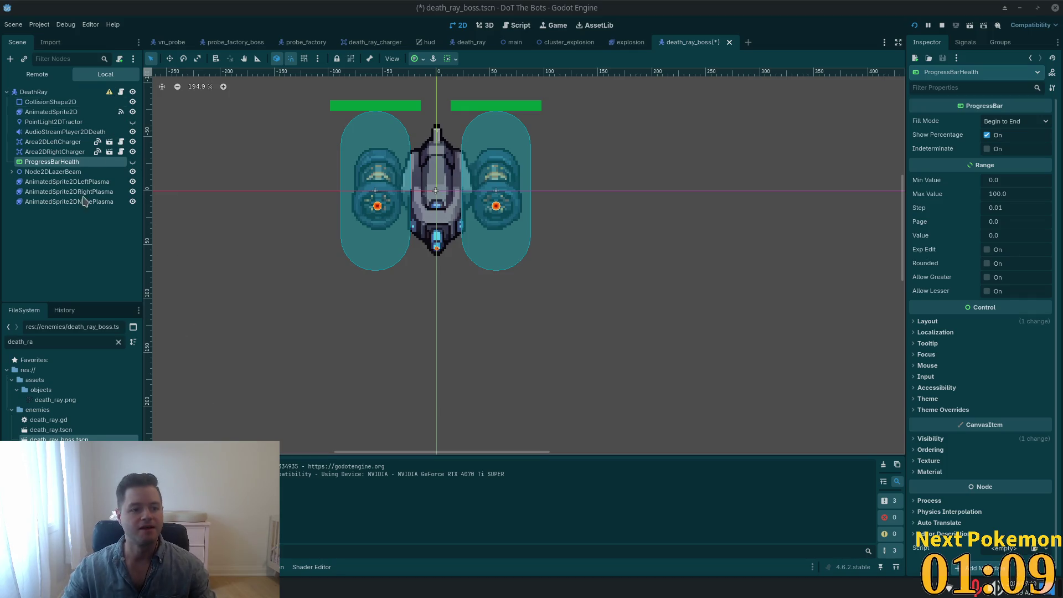
Delete the ProgressBarHealth node from the death ray boss scene
{"action": "left_click", "coordinate": [52, 161]}
{"action": "key", "text": "Delete"}
{"action": "left_click", "coordinate": [549, 309]}
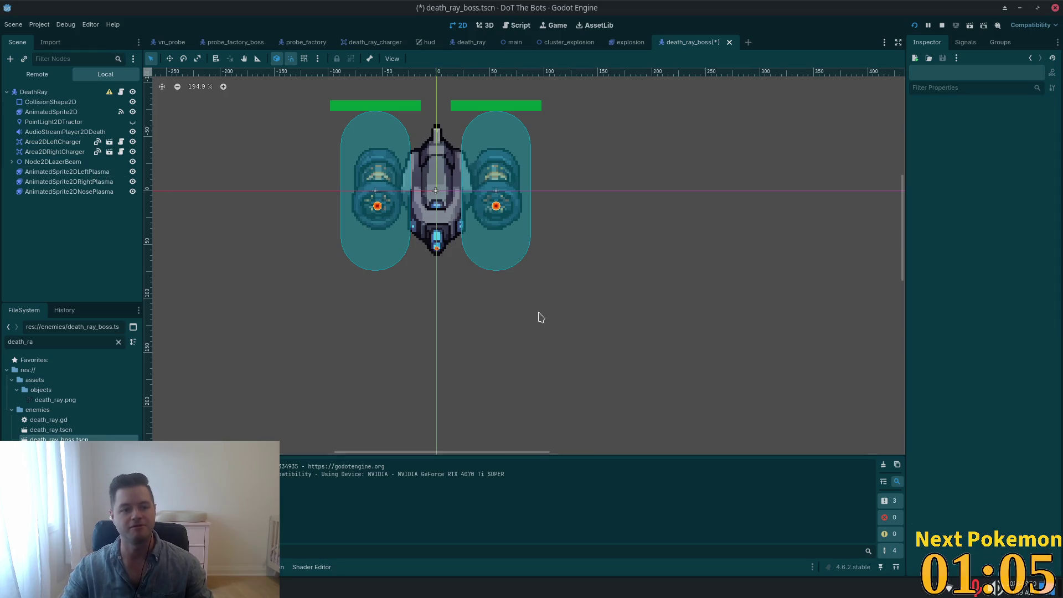
Open death_ray.gd and check its right charger and death sound node references
{"action": "left_click", "coordinate": [120, 92]}
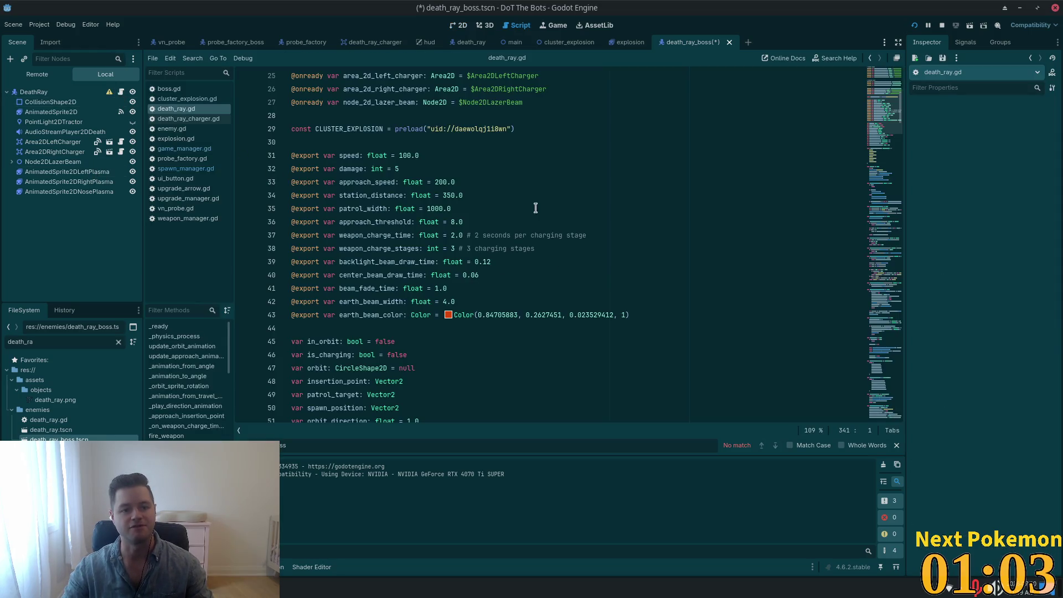
{"action": "left_click", "coordinate": [565, 196]}
{"action": "scroll", "coordinate": [664, 238], "scroll_direction": "up", "scroll_amount": 8}
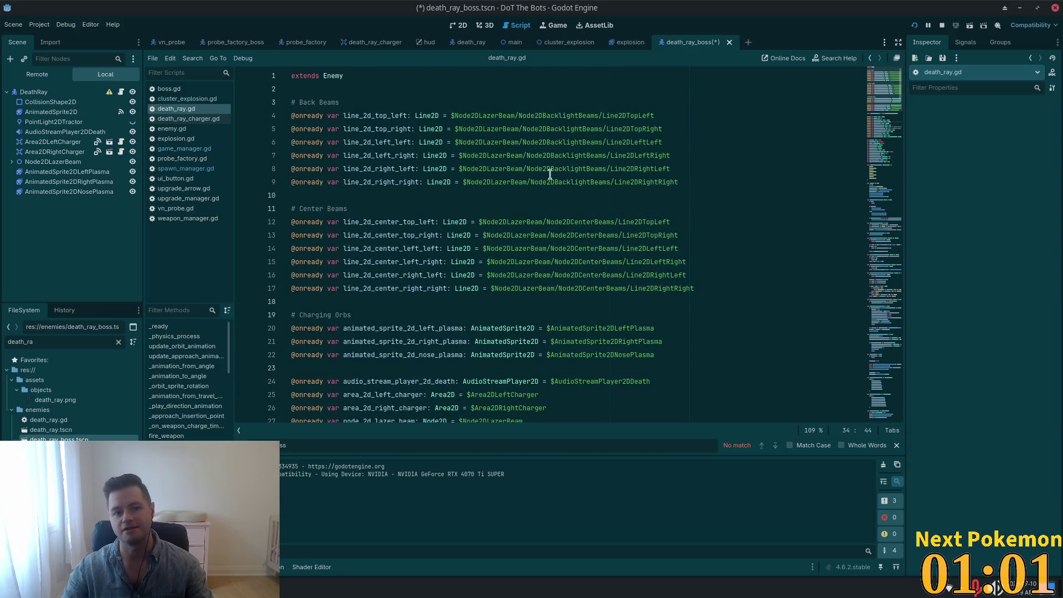
{"action": "scroll", "coordinate": [553, 177], "scroll_direction": "down", "scroll_amount": 6}
{"action": "left_click", "coordinate": [637, 166]}
{"action": "scroll", "coordinate": [469, 227], "scroll_direction": "up", "scroll_amount": 6}
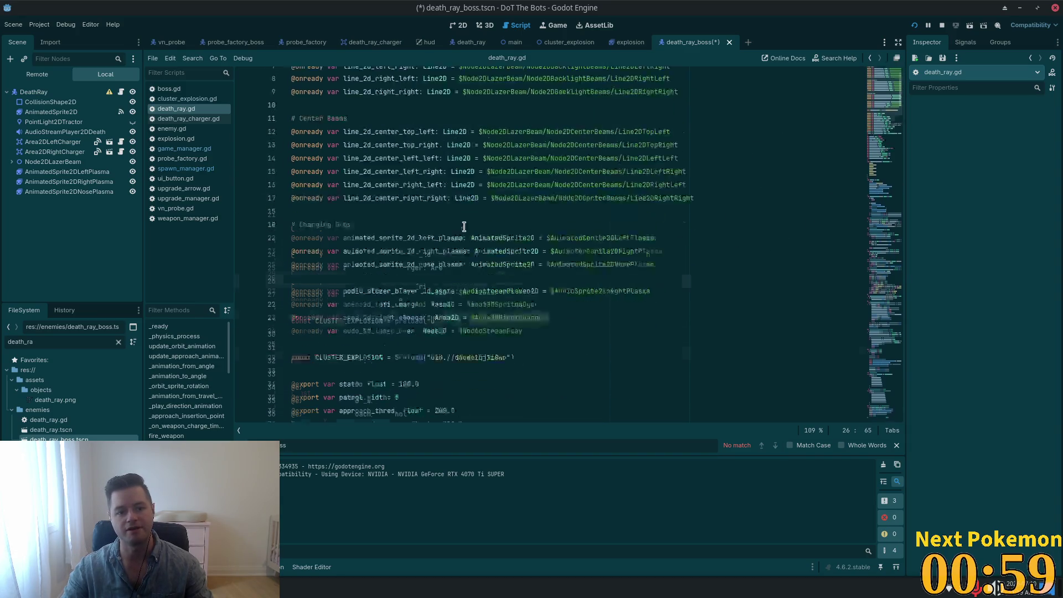
{"action": "scroll", "coordinate": [473, 276], "scroll_direction": "down", "scroll_amount": 5}
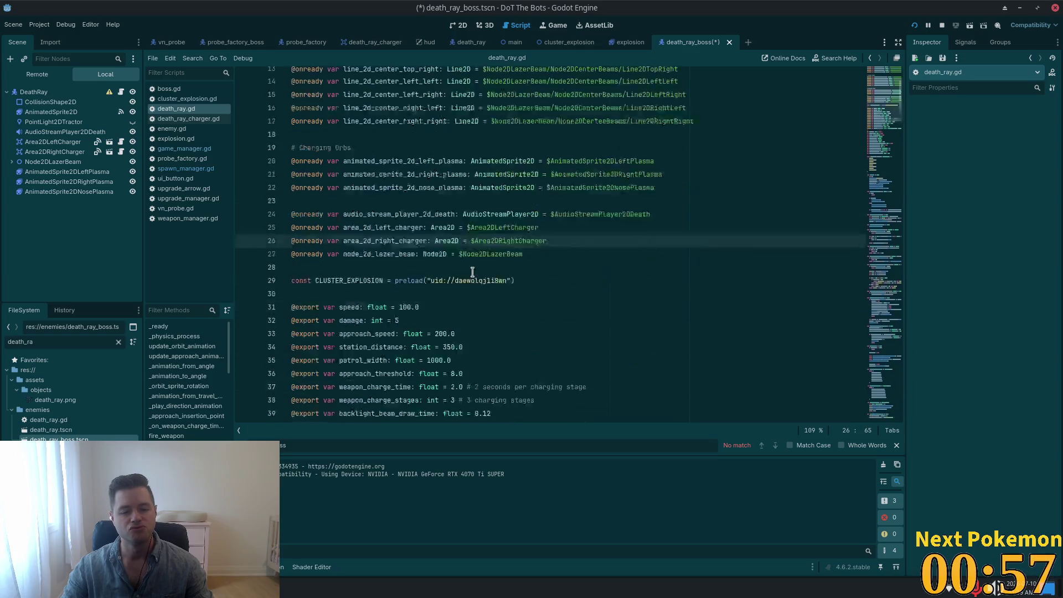
{"action": "left_click", "coordinate": [583, 182]}
Check the back beam, center beam and nose plasma references, then open enemy.gd
{"action": "scroll", "coordinate": [719, 249], "scroll_direction": "down", "scroll_amount": 1}
{"action": "scroll", "coordinate": [709, 246], "scroll_direction": "up", "scroll_amount": 1}
{"action": "scroll", "coordinate": [683, 244], "scroll_direction": "up", "scroll_amount": 1}
{"action": "scroll", "coordinate": [692, 243], "scroll_direction": "up", "scroll_amount": 5}
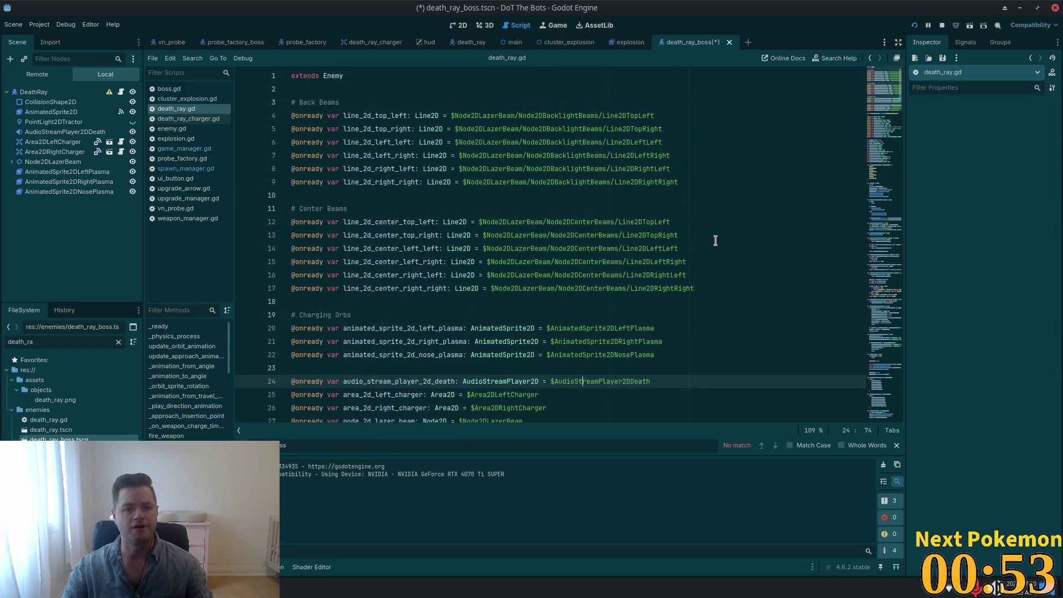
{"action": "left_click", "coordinate": [351, 120]}
{"action": "left_click", "coordinate": [382, 288]}
{"action": "scroll", "coordinate": [350, 222], "scroll_direction": "down", "scroll_amount": 4}
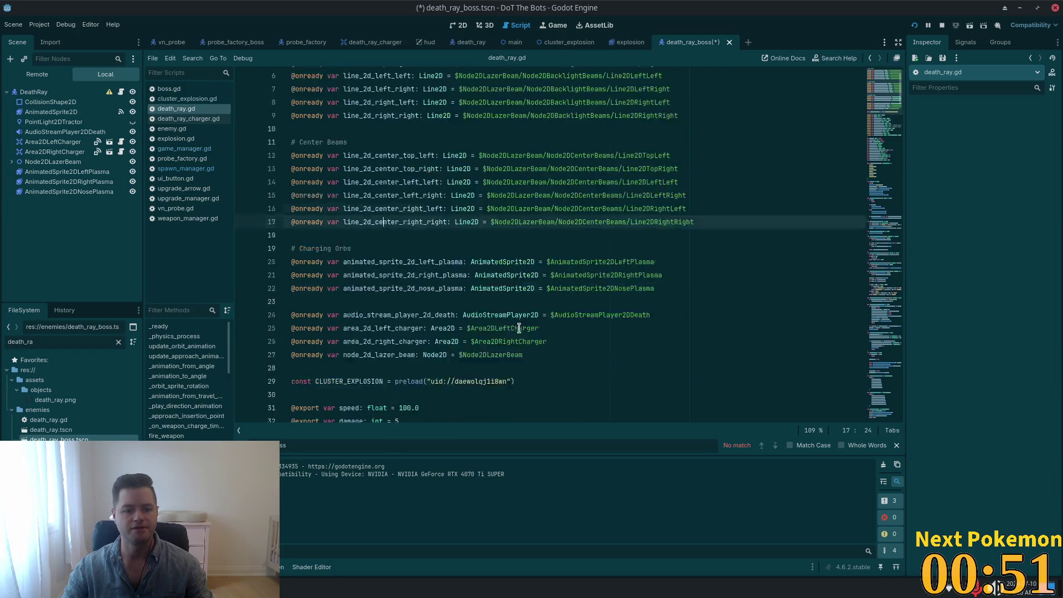
{"action": "left_click", "coordinate": [349, 195]}
{"action": "scroll", "coordinate": [354, 191], "scroll_direction": "down", "scroll_amount": 4}
{"action": "scroll", "coordinate": [387, 166], "scroll_direction": "up", "scroll_amount": 8}
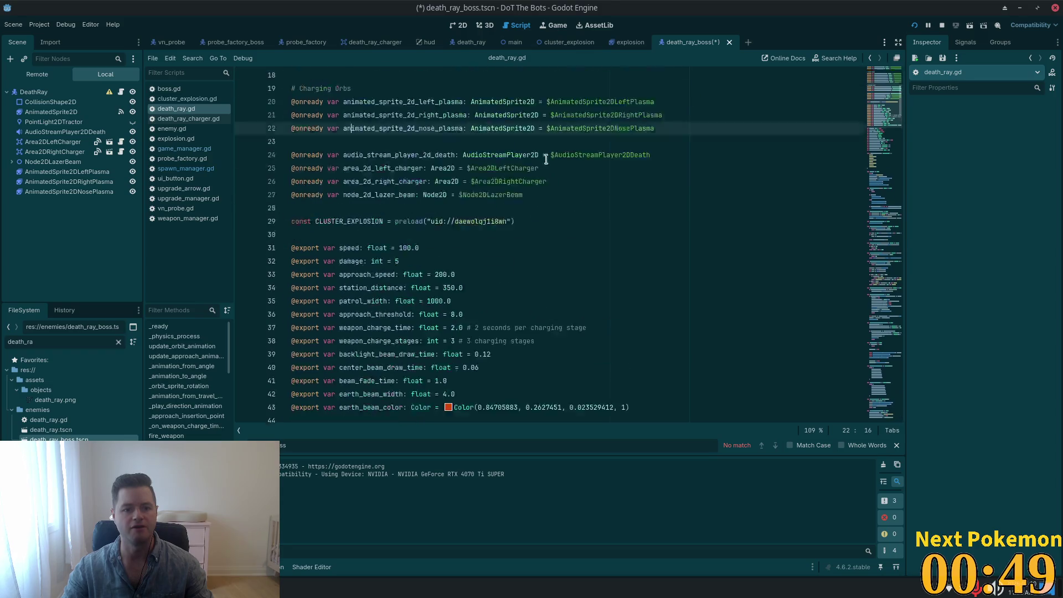
{"action": "left_click", "coordinate": [333, 76], "text": "ctrl"}
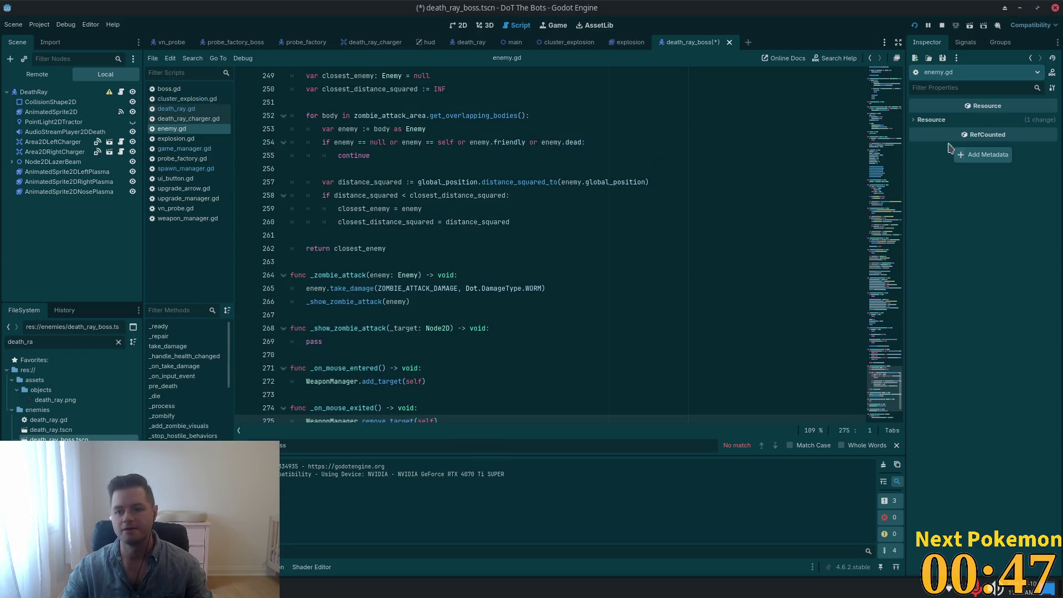
Inspect enemy.gd's zombie orbit radius, health, enemy_name and animated sprite declarations
{"action": "scroll", "coordinate": [884, 185], "scroll_direction": "up", "scroll_amount": 20}
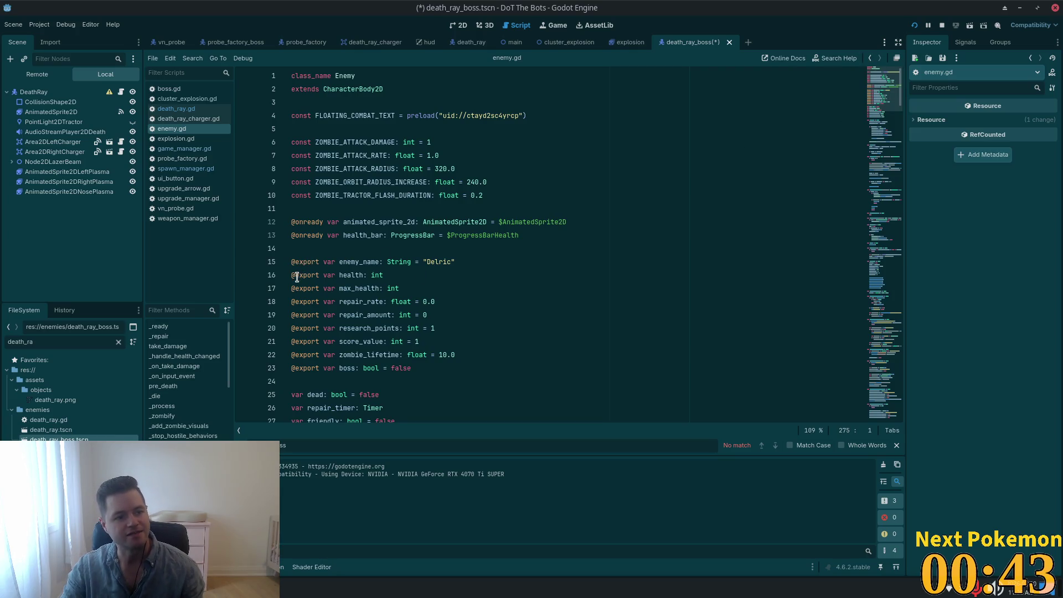
{"action": "mouse_move", "coordinate": [297, 277]}
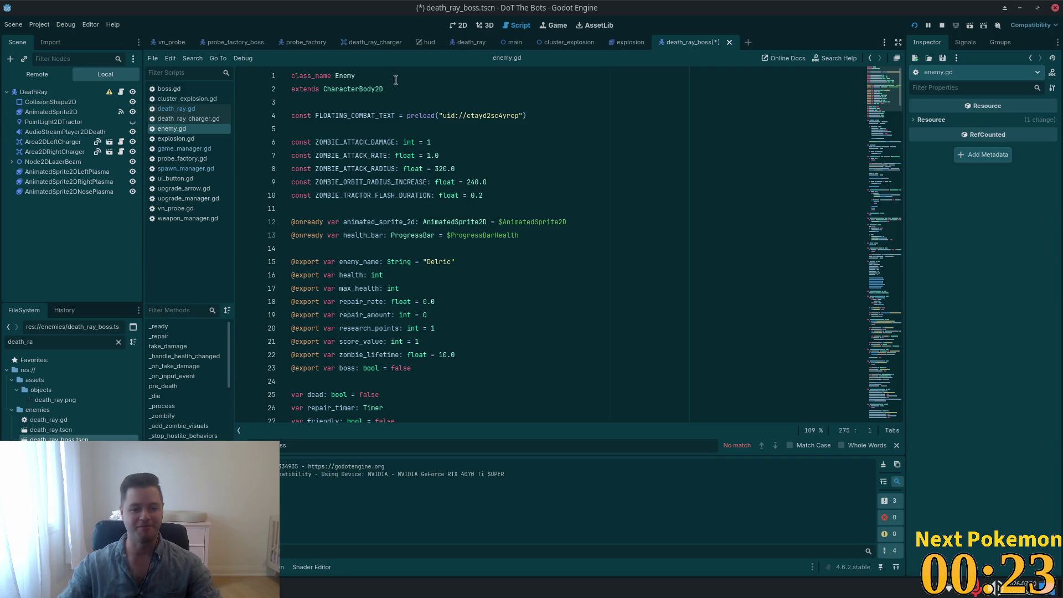
{"action": "left_click", "coordinate": [467, 181]}
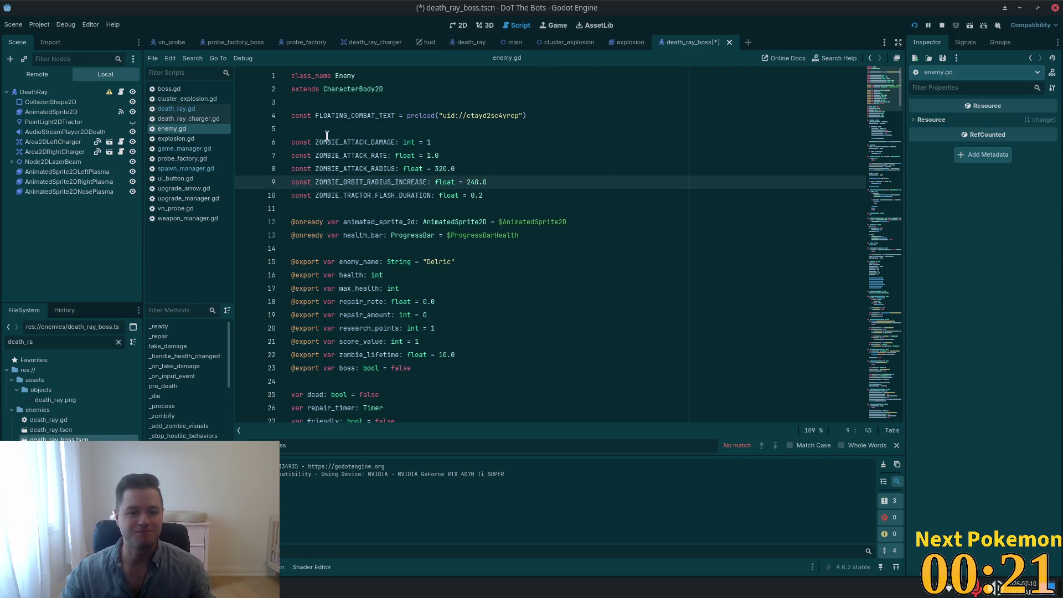
{"action": "left_click", "coordinate": [477, 275]}
{"action": "scroll", "coordinate": [479, 284], "scroll_direction": "down", "scroll_amount": 2}
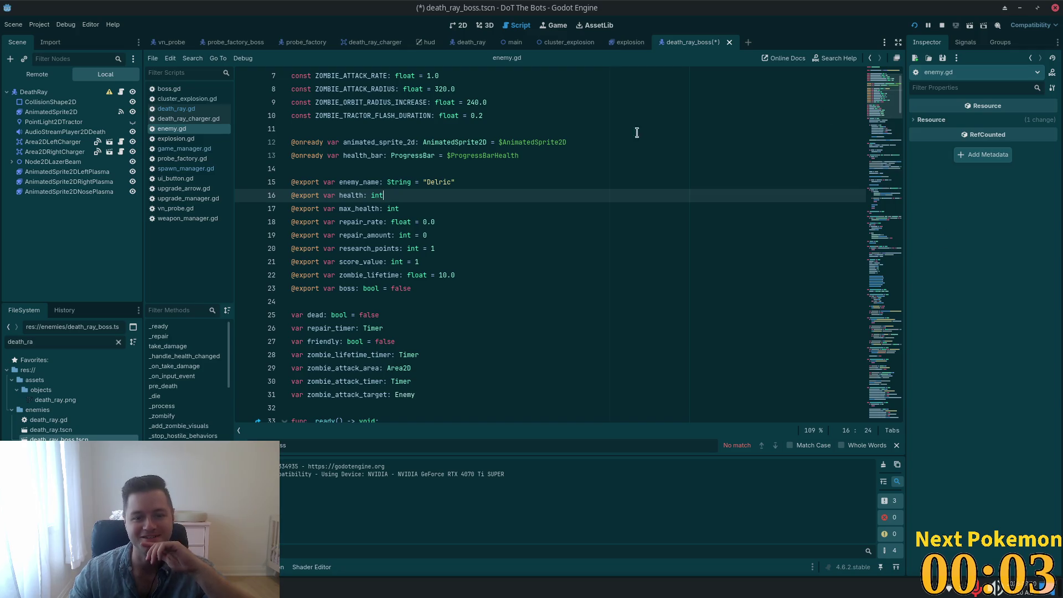
{"action": "left_click", "coordinate": [455, 181]}
{"action": "scroll", "coordinate": [403, 253], "scroll_direction": "up", "scroll_amount": 2}
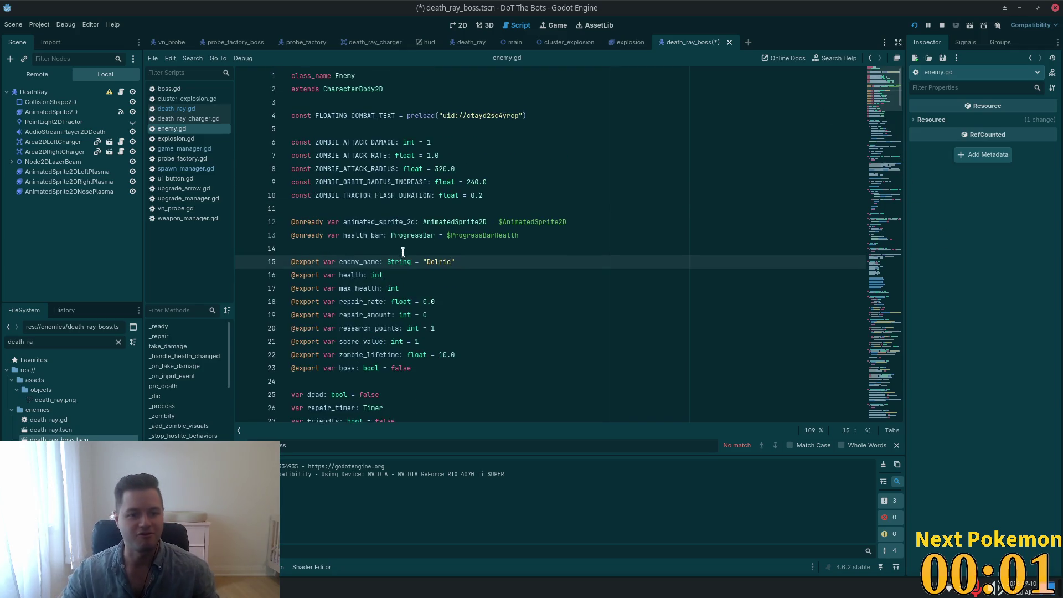
{"action": "left_click", "coordinate": [399, 221]}
Select health_bar on line 13 and search for it, finding 12 matches
{"action": "double_click", "coordinate": [548, 221]}
{"action": "double_click", "coordinate": [465, 236]}
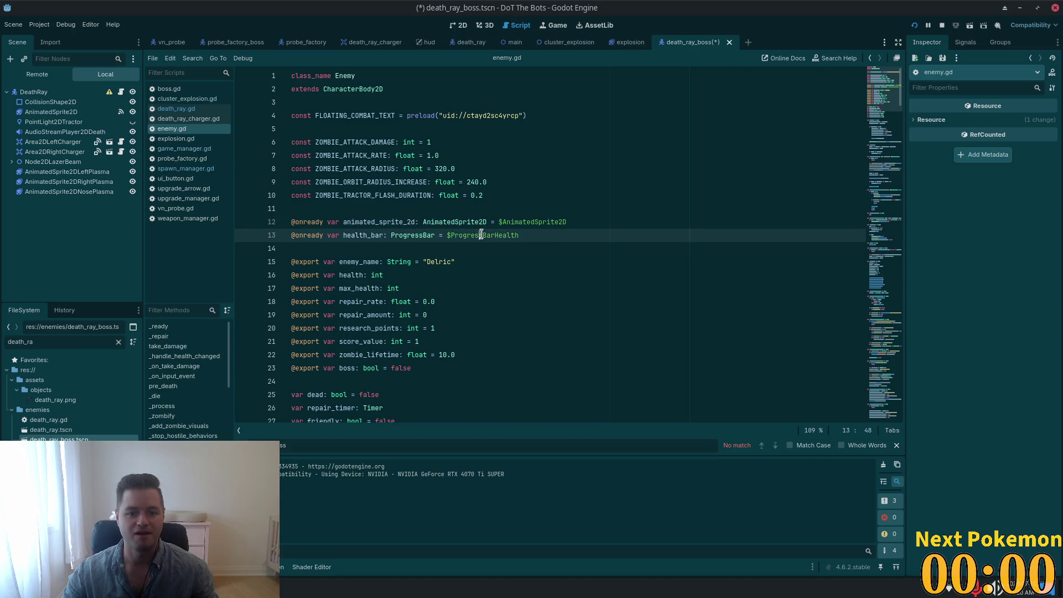
{"action": "double_click", "coordinate": [367, 235]}
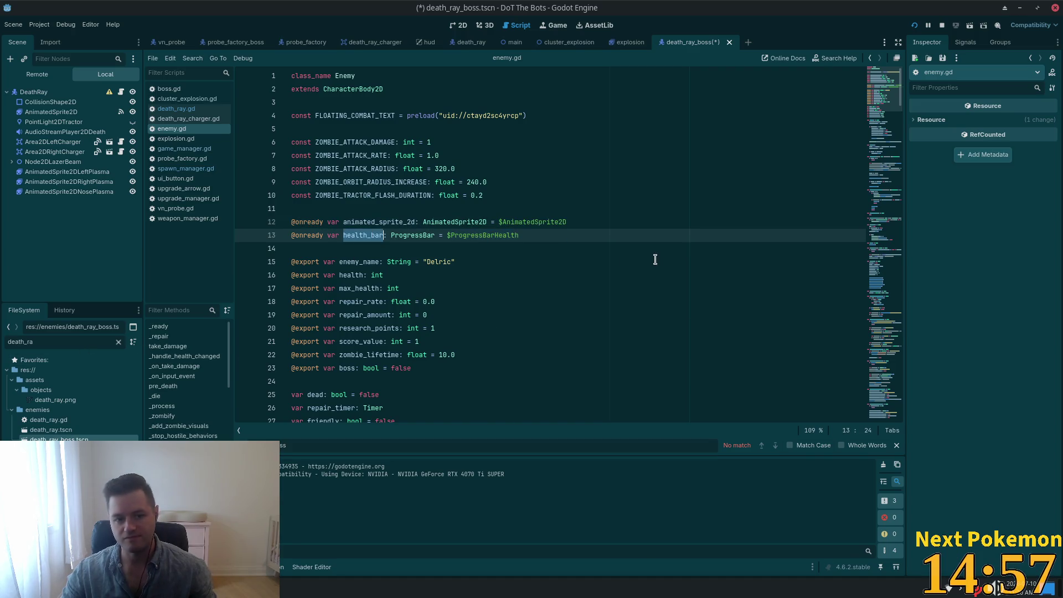
{"action": "key", "text": "ctrl+f"}
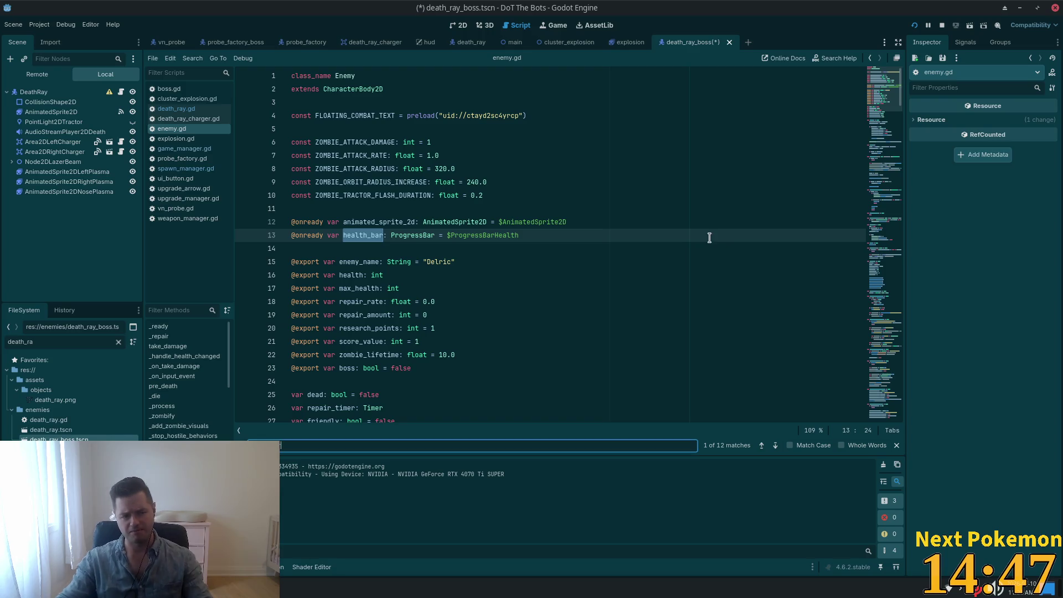
Search health_bar again and jump to its use in _ready
{"action": "left_click", "coordinate": [482, 172]}
{"action": "double_click", "coordinate": [360, 235]}
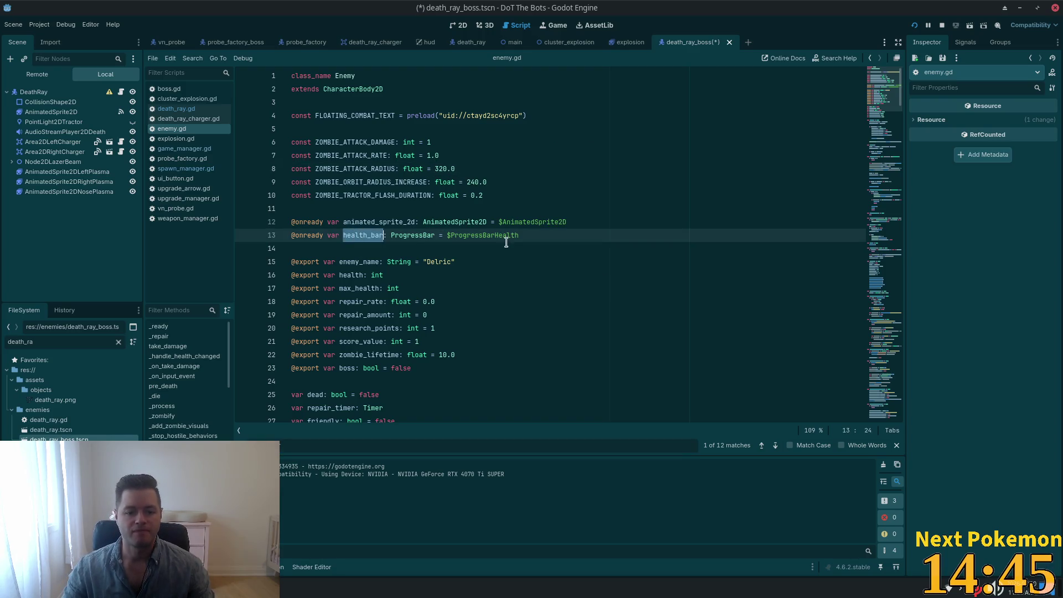
{"action": "key", "text": "ctrl+f"}
{"action": "key", "text": "Return"}
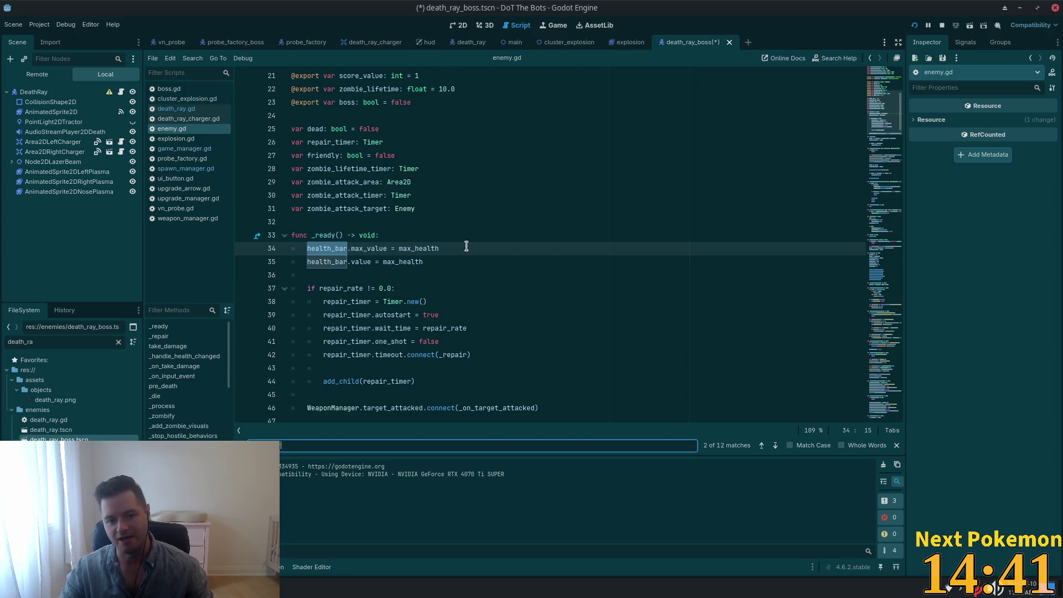
{"action": "scroll", "coordinate": [442, 219], "scroll_direction": "down", "scroll_amount": 1}
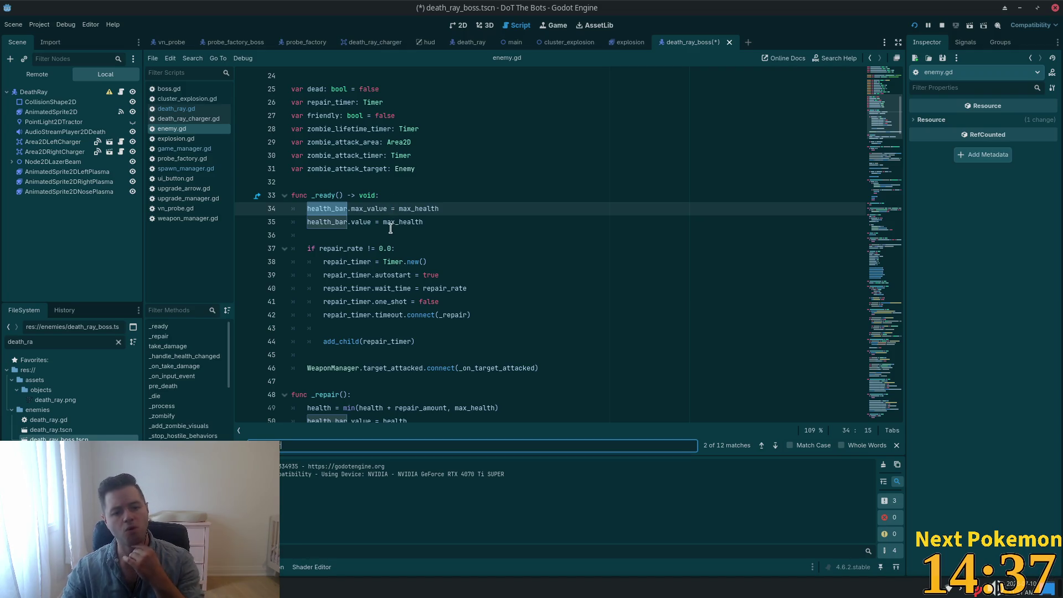
Wrap _ready's two health_bar lines in 'if health_bar != null:' and save enemy.gd
{"action": "left_click", "coordinate": [401, 187]}
{"action": "key", "text": "Down"}
{"action": "key", "text": "Down"}
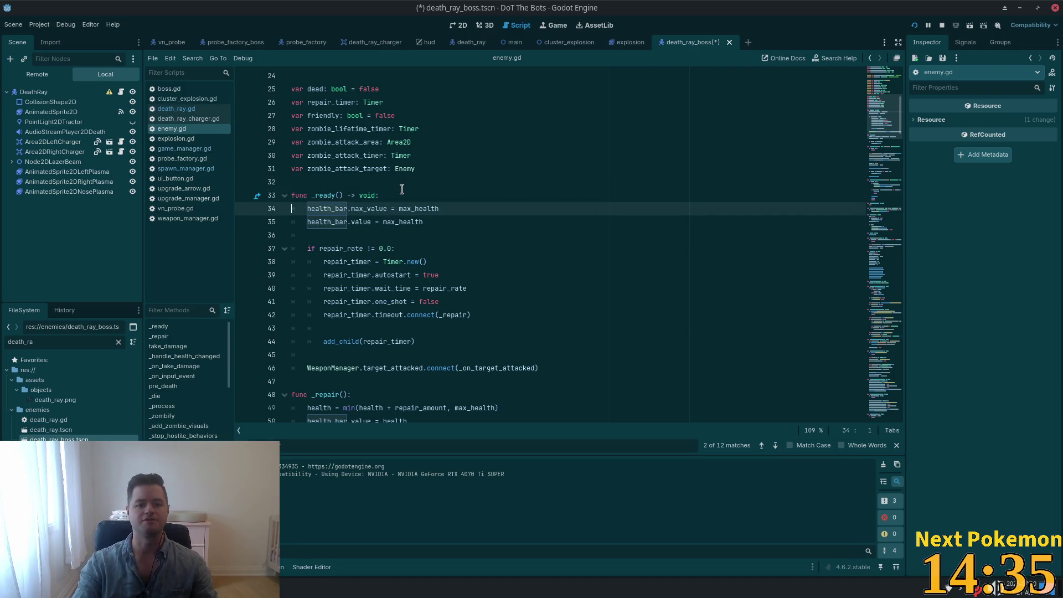
{"action": "key", "text": "Up"}
{"action": "key", "text": "Return"}
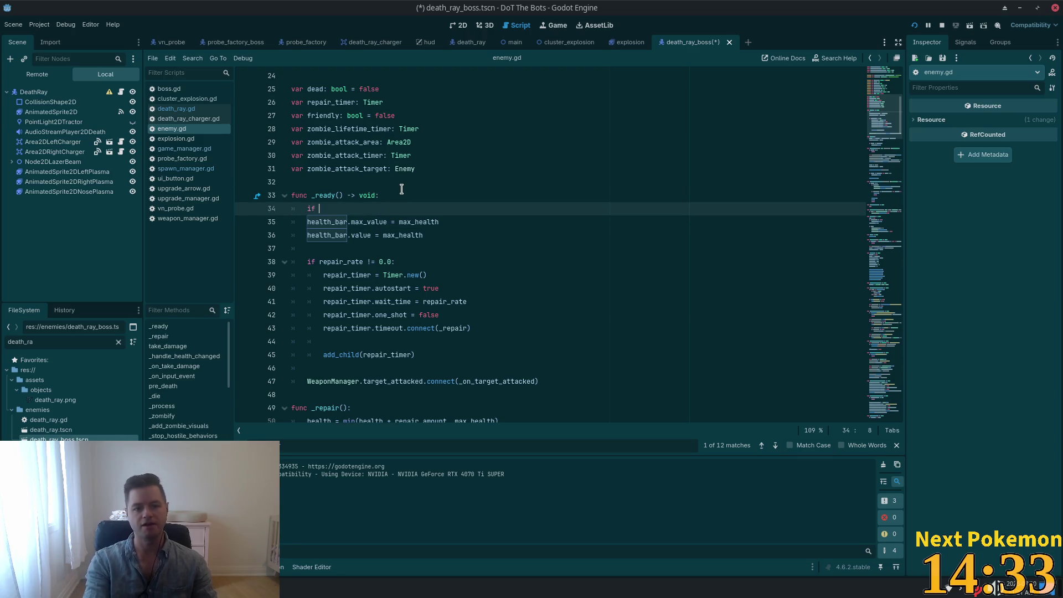
{"action": "type", "text": "health_bar != "}
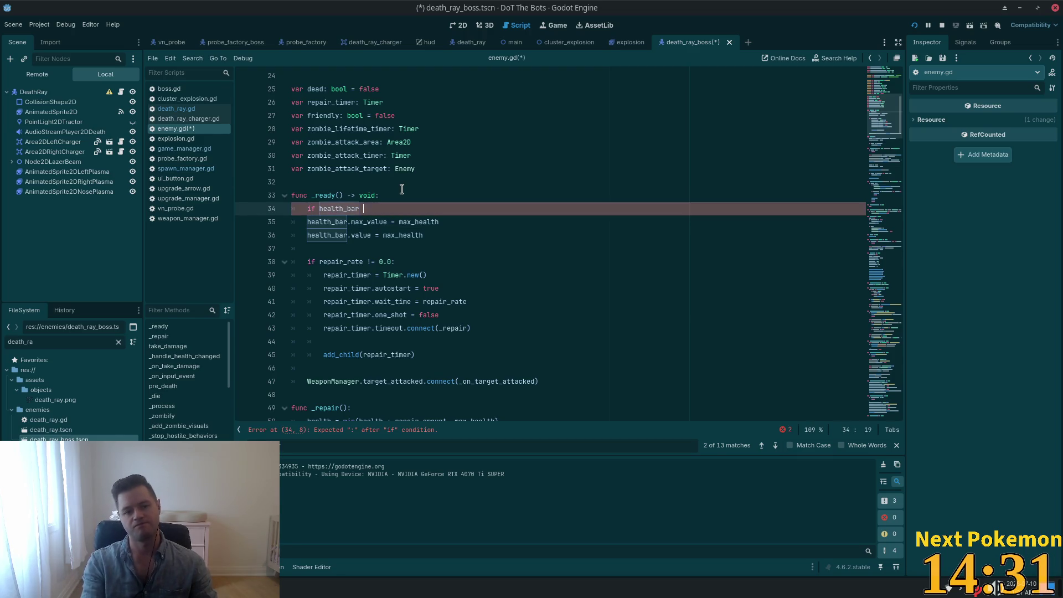
{"action": "type", "text": "null:"}
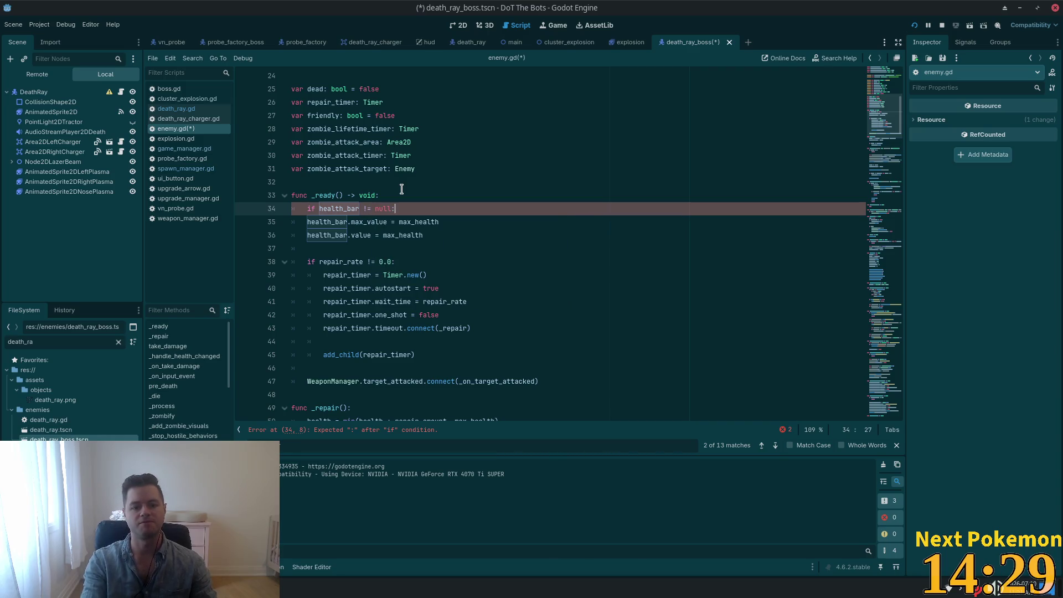
{"action": "key", "text": "Down"}
{"action": "key", "text": "Down"}
{"action": "key", "text": "Tab"}
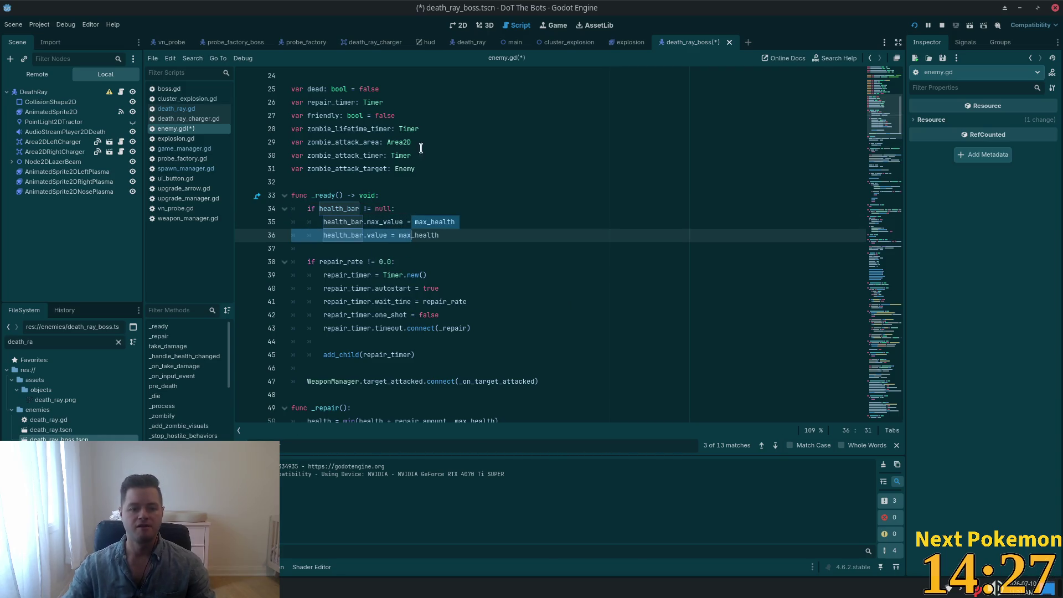
{"action": "left_click", "coordinate": [401, 182]}
{"action": "key", "text": "ctrl+s"}
Search health_bar once more to reach its use in _repair
{"action": "left_click", "coordinate": [561, 204]}
{"action": "key", "text": "ctrl+f"}
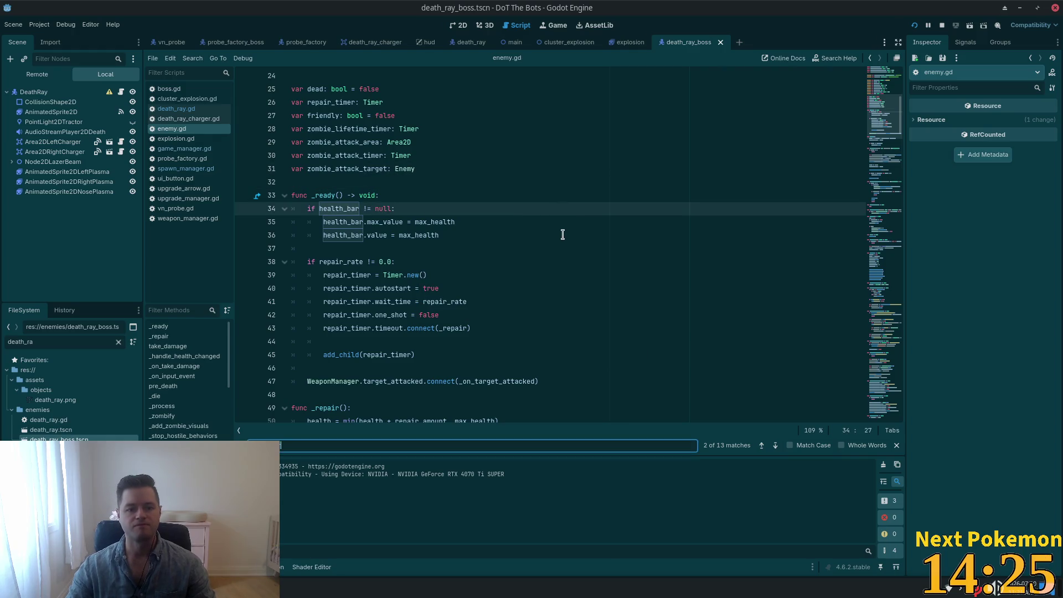
{"action": "key", "text": "Return"}
{"action": "key", "text": "Return"}
{"action": "key", "text": "Return"}
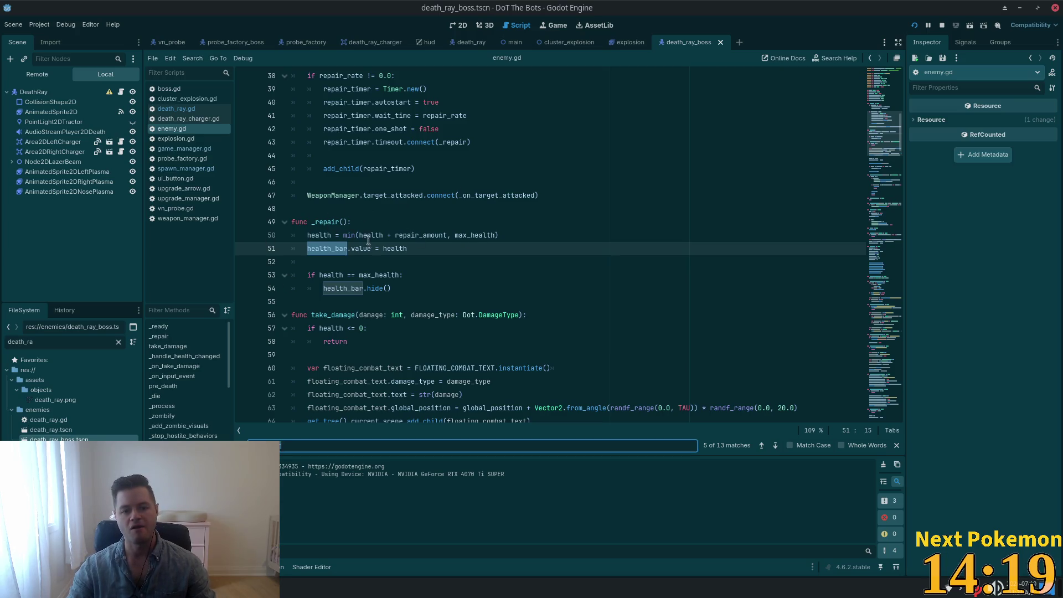
Add 'if health_bar != null:' after the health calculation on line 50 of _repair
{"action": "left_click", "coordinate": [360, 277]}
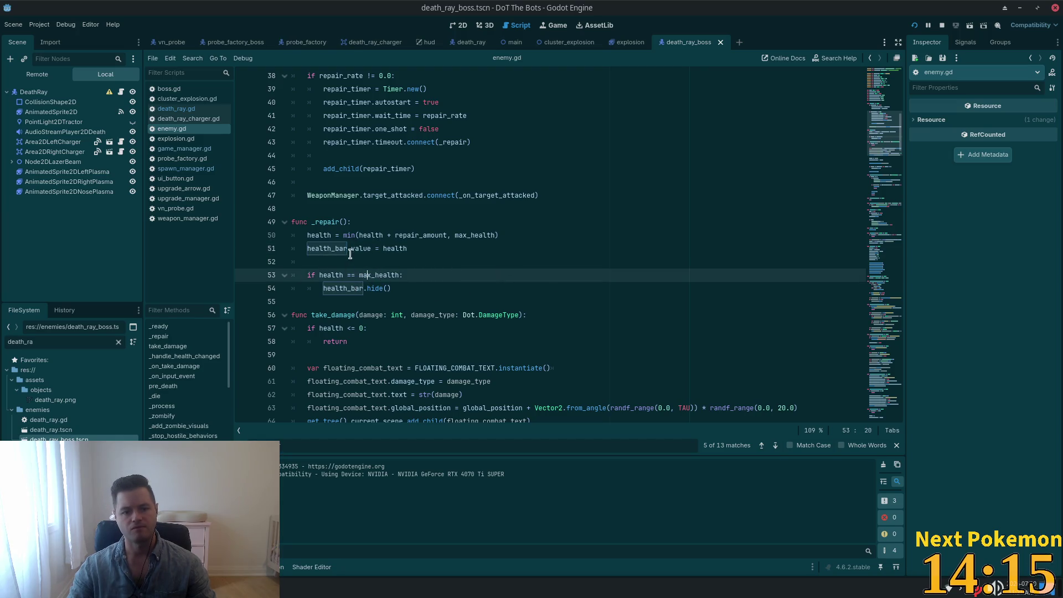
{"action": "key", "text": "ctrl+Right"}
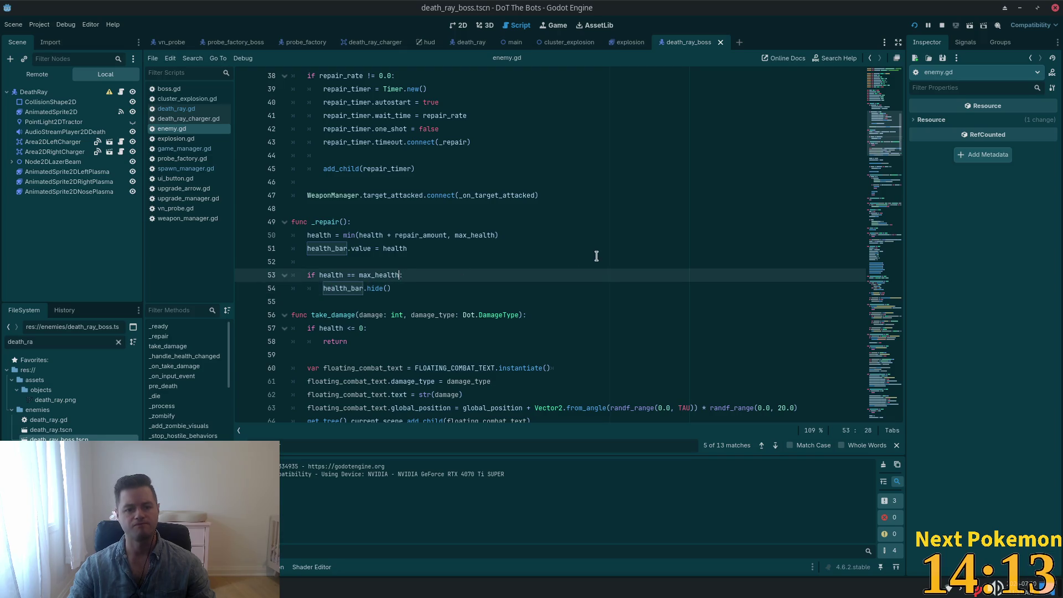
{"action": "left_click", "coordinate": [546, 227]}
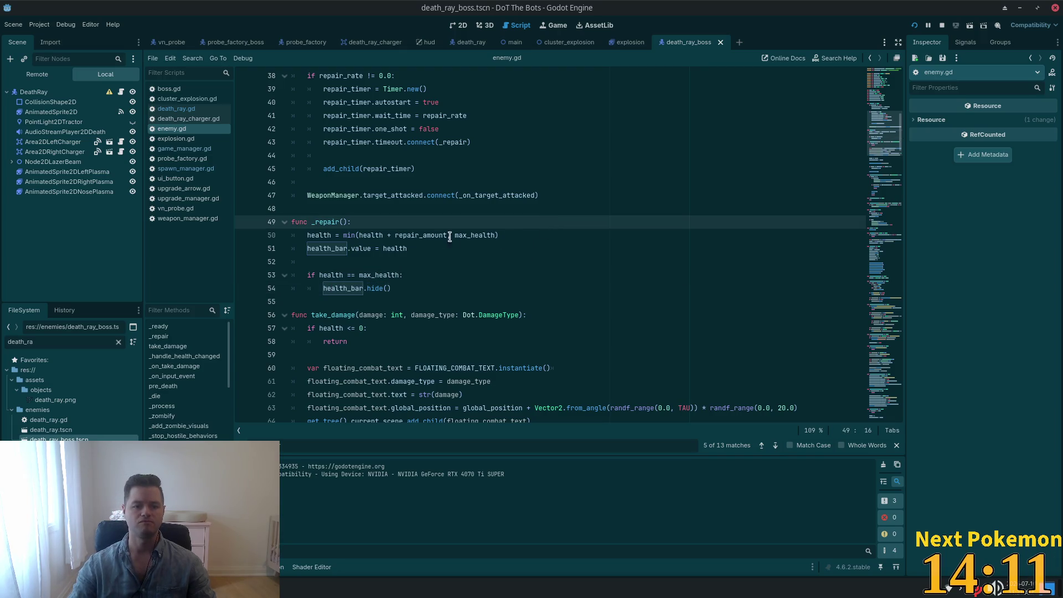
{"action": "left_click", "coordinate": [496, 235]}
{"action": "left_click", "coordinate": [608, 239]}
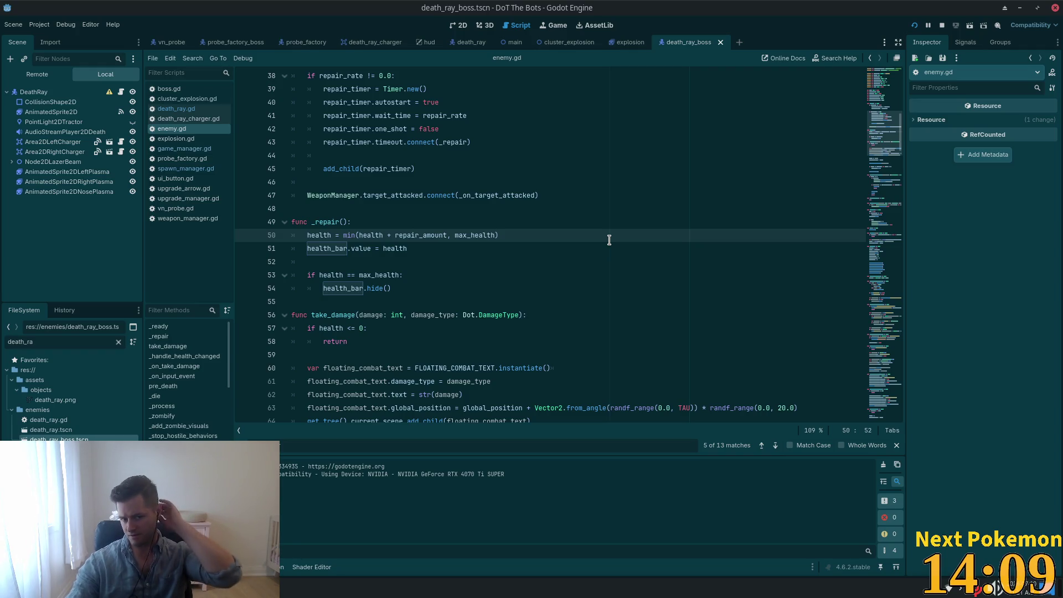
{"action": "key", "text": "Return"}
{"action": "type", "text": "if"}
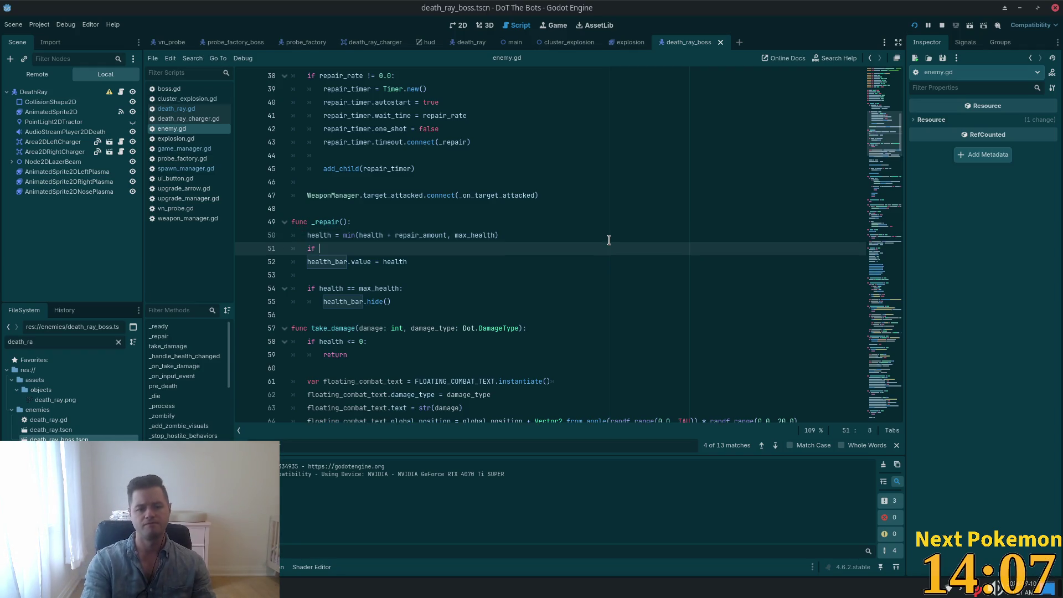
{"action": "type", "text": "health_bar !="}
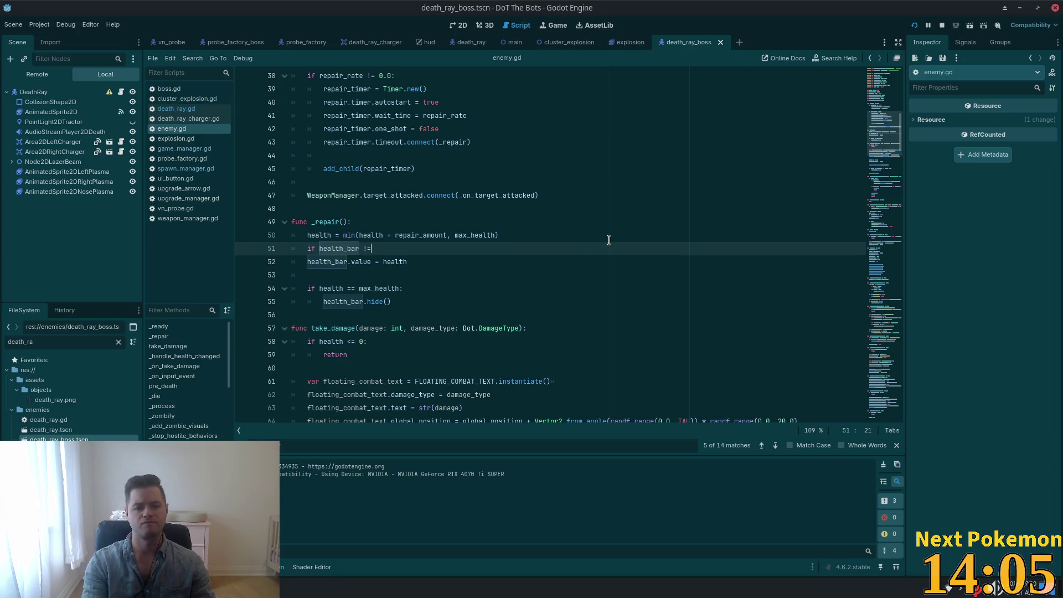
{"action": "type", "text": " m"}
{"action": "key", "text": "BackSpace"}
{"action": "type", "text": "null:"}
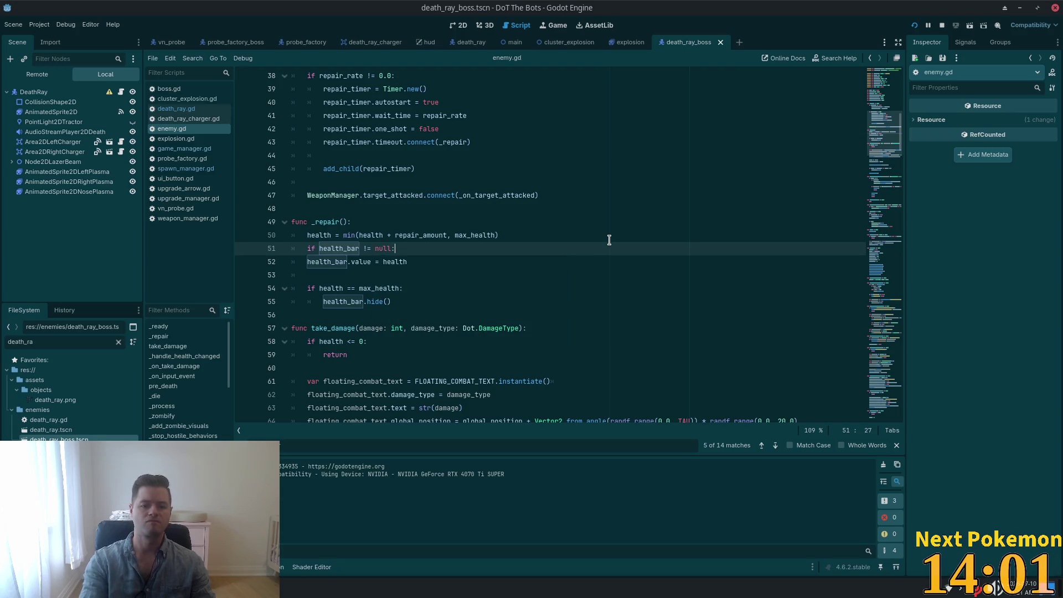
Indent the health_bar value update and hide lines under the new null check
{"action": "key", "text": "Down"}
{"action": "key", "text": "shift+Down"}
{"action": "key", "text": "shift+Down"}
{"action": "key", "text": "Tab"}
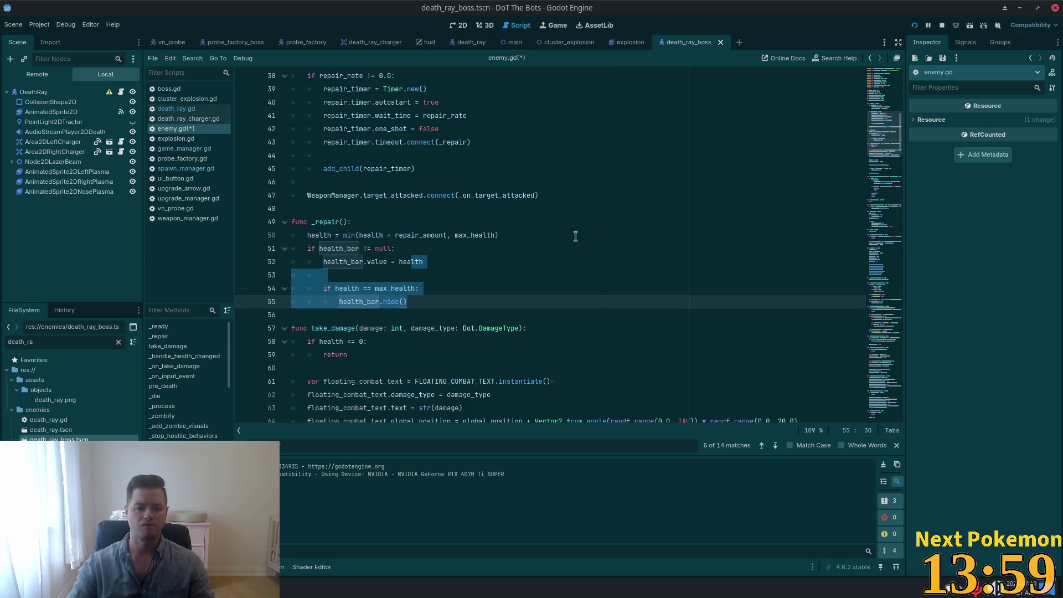
{"action": "left_click", "coordinate": [589, 237]}
{"action": "left_click", "coordinate": [592, 214]}
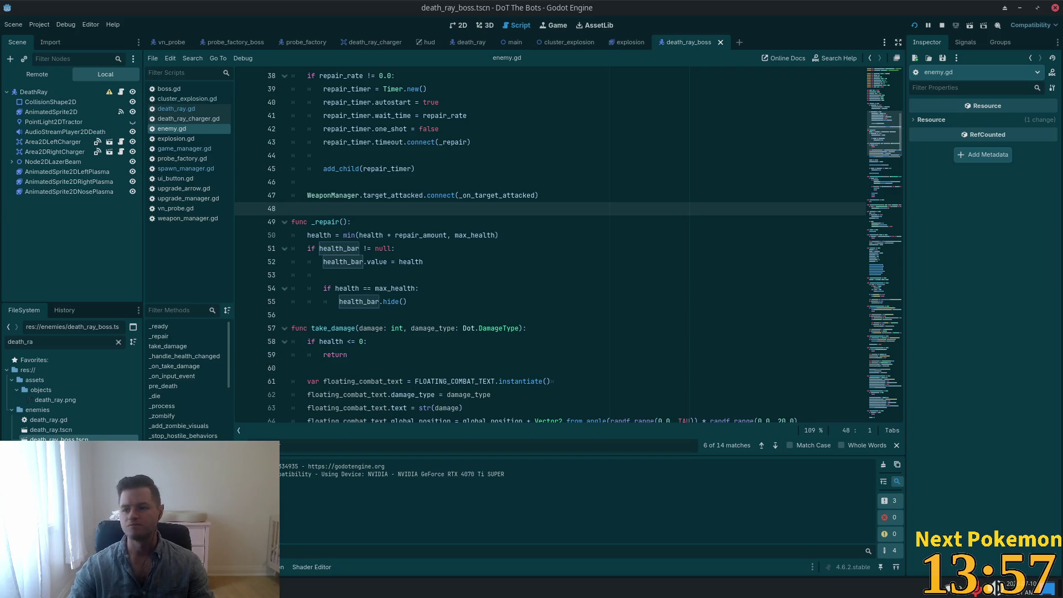
{"action": "left_click", "coordinate": [574, 274]}
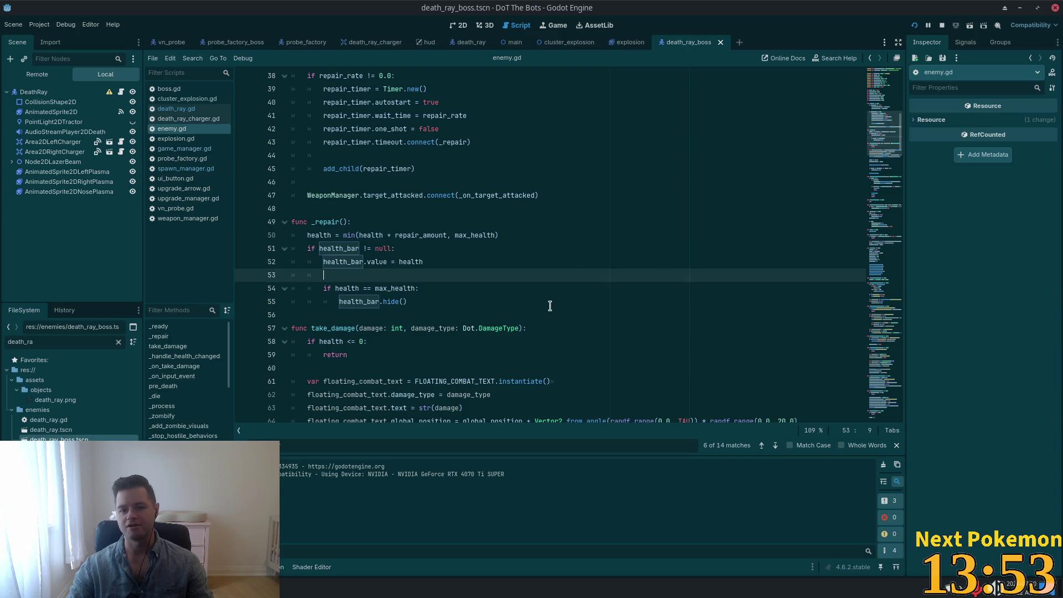
Scroll down to the early return and health subtraction in take_damage
{"action": "scroll", "coordinate": [573, 266], "scroll_direction": "down", "scroll_amount": 4}
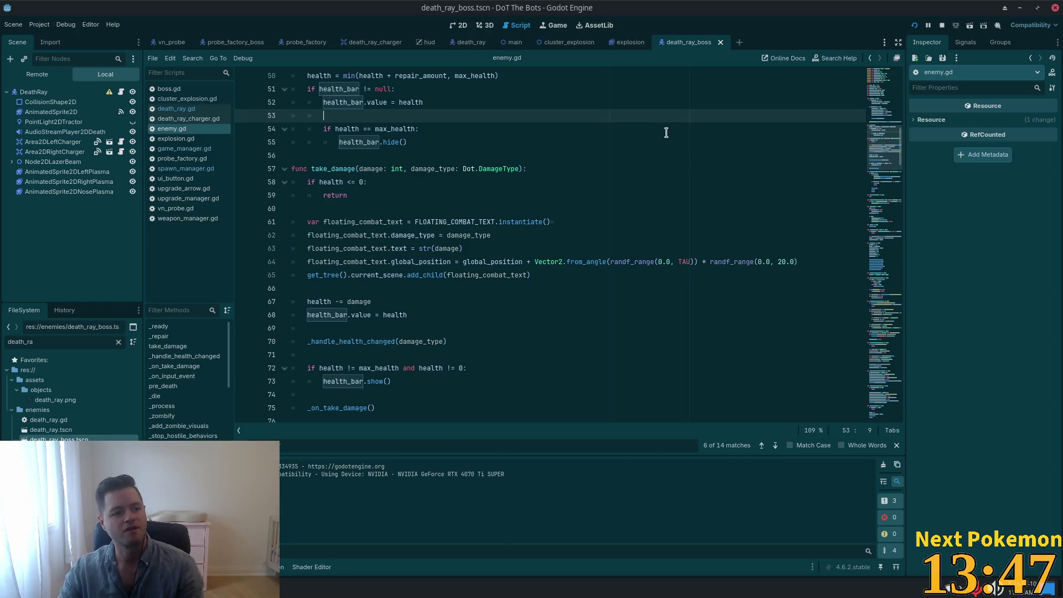
{"action": "left_click", "coordinate": [409, 197]}
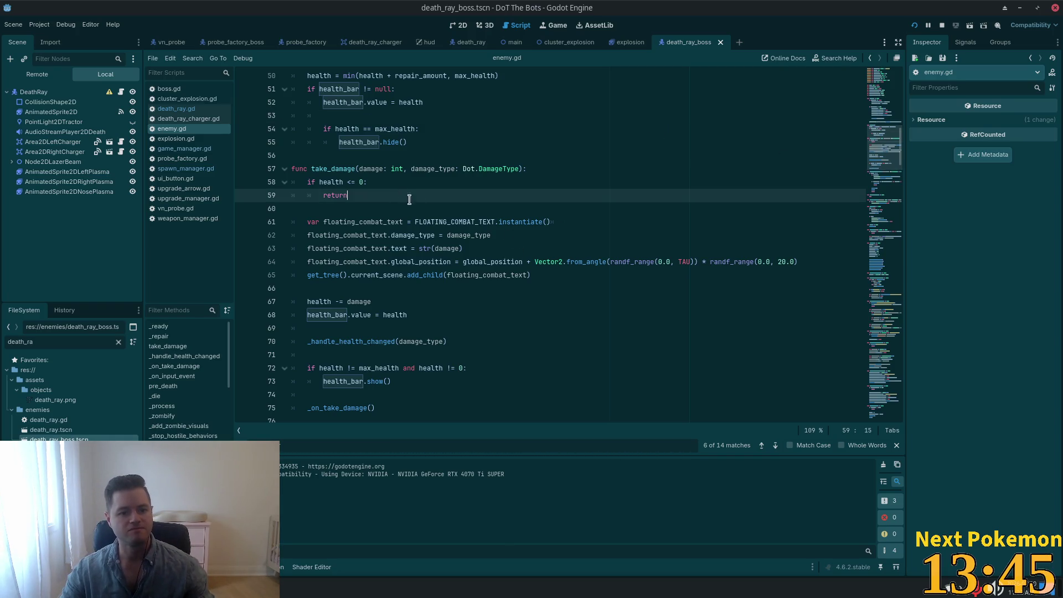
{"action": "left_click", "coordinate": [423, 302]}
{"action": "scroll", "coordinate": [415, 301], "scroll_direction": "down", "scroll_amount": 2}
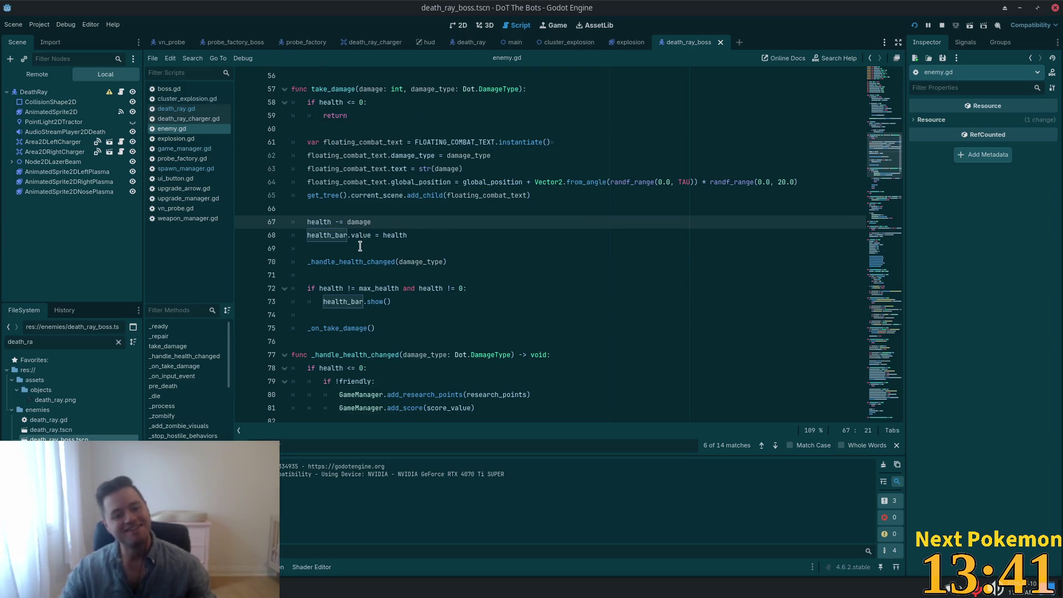
Add 'if health_bar != null:' after health -= damage in take_damage
{"action": "left_click", "coordinate": [398, 194]}
{"action": "left_click", "coordinate": [400, 220]}
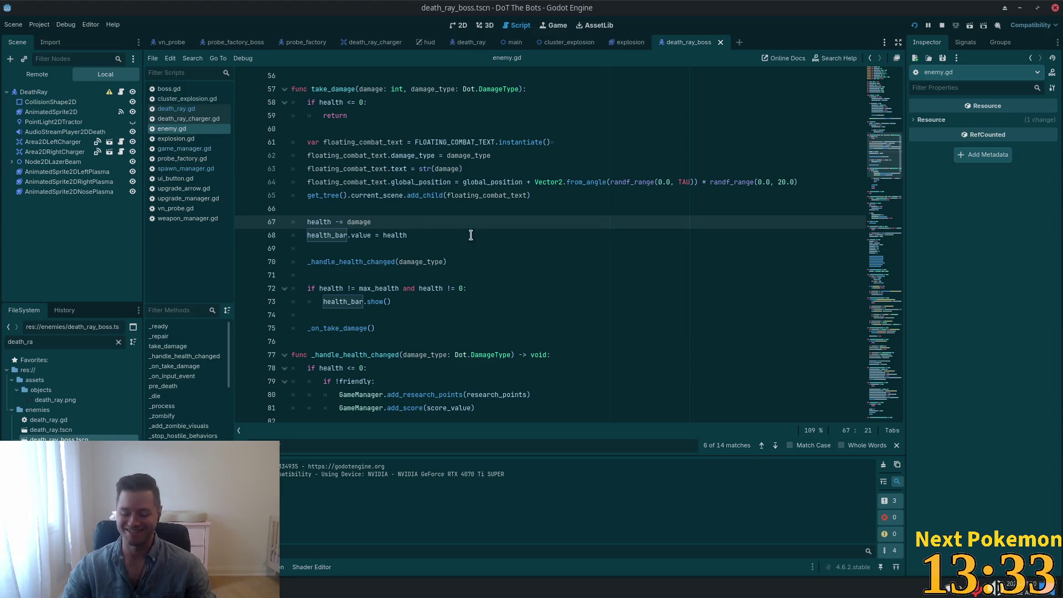
{"action": "left_click", "coordinate": [405, 249]}
{"action": "left_click", "coordinate": [401, 239]}
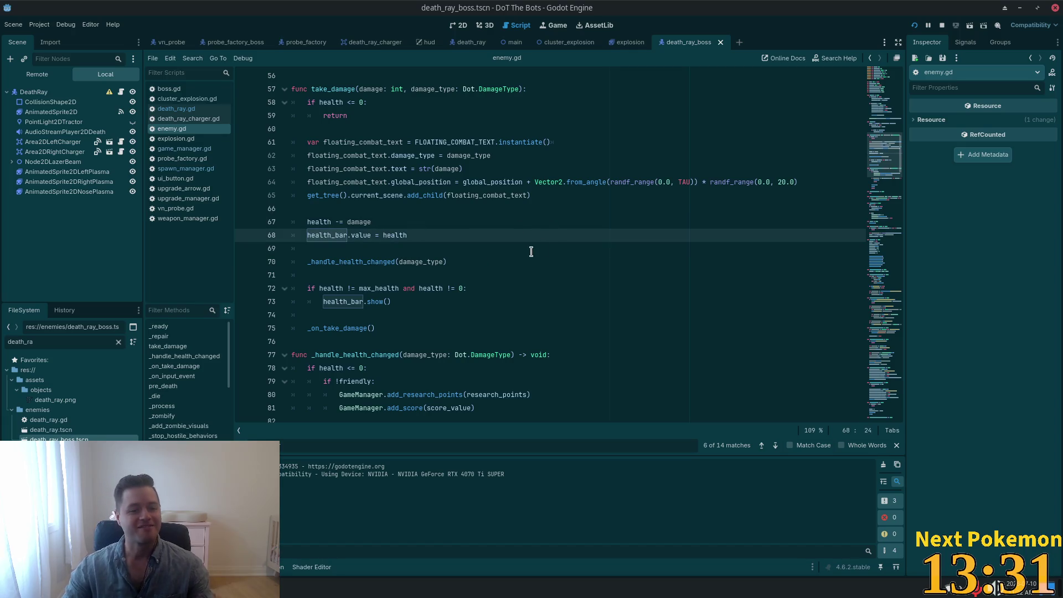
{"action": "left_click", "coordinate": [393, 226]}
{"action": "key", "text": "Return"}
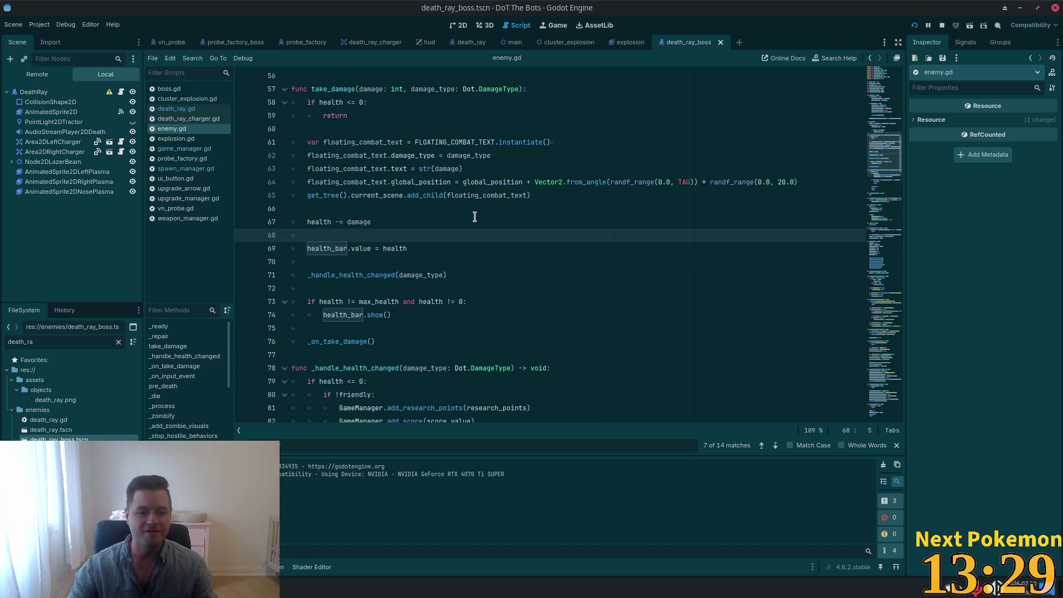
{"action": "type", "text": "ifhealth_bar"}
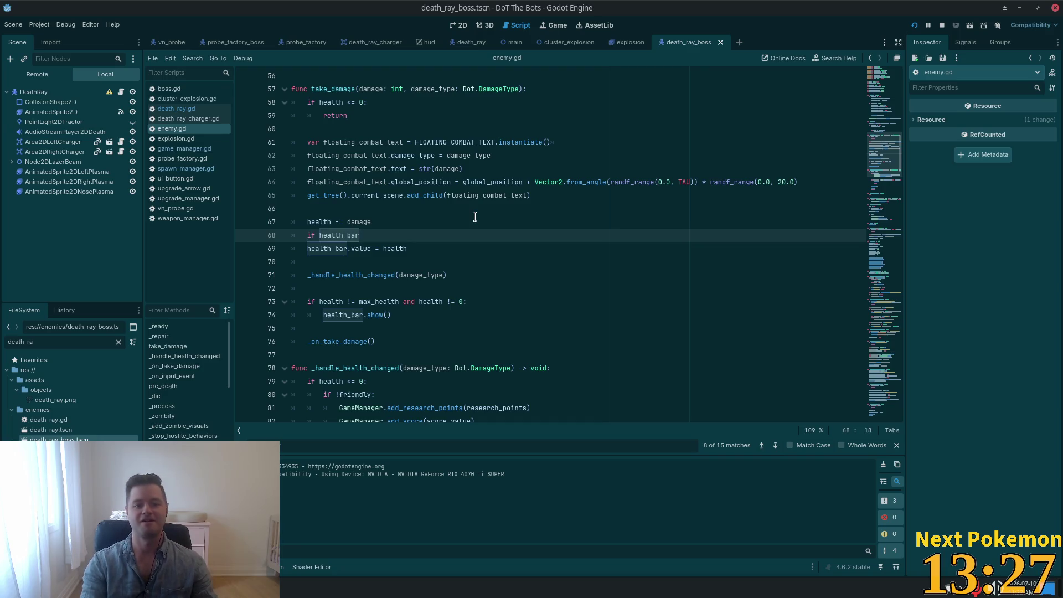
{"action": "type", "text": " != nmu"}
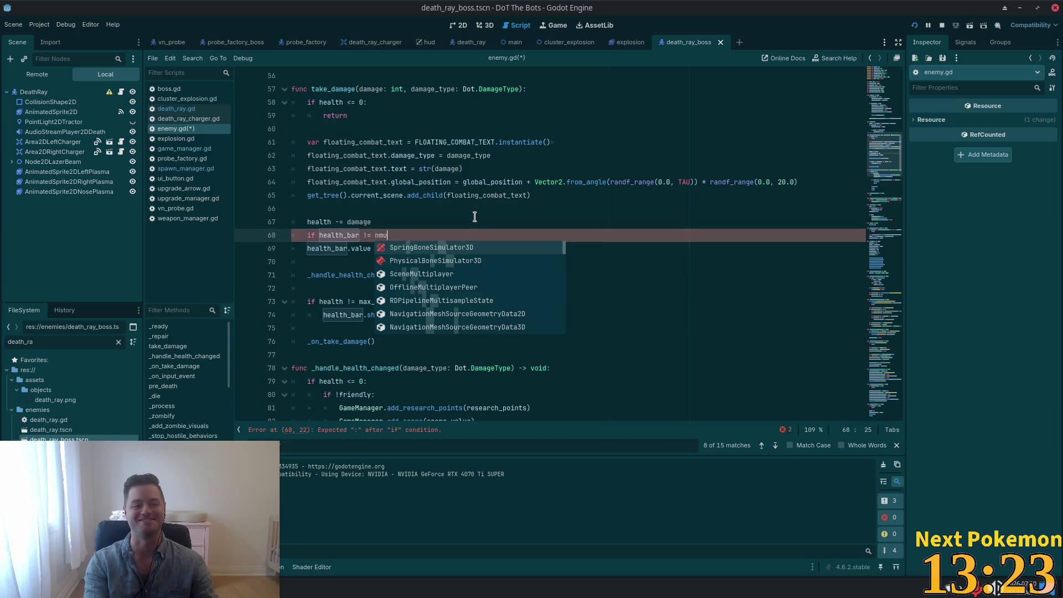
{"action": "key", "text": "BackSpace"}
{"action": "key", "text": "BackSpace"}
{"action": "type", "text": "u"}
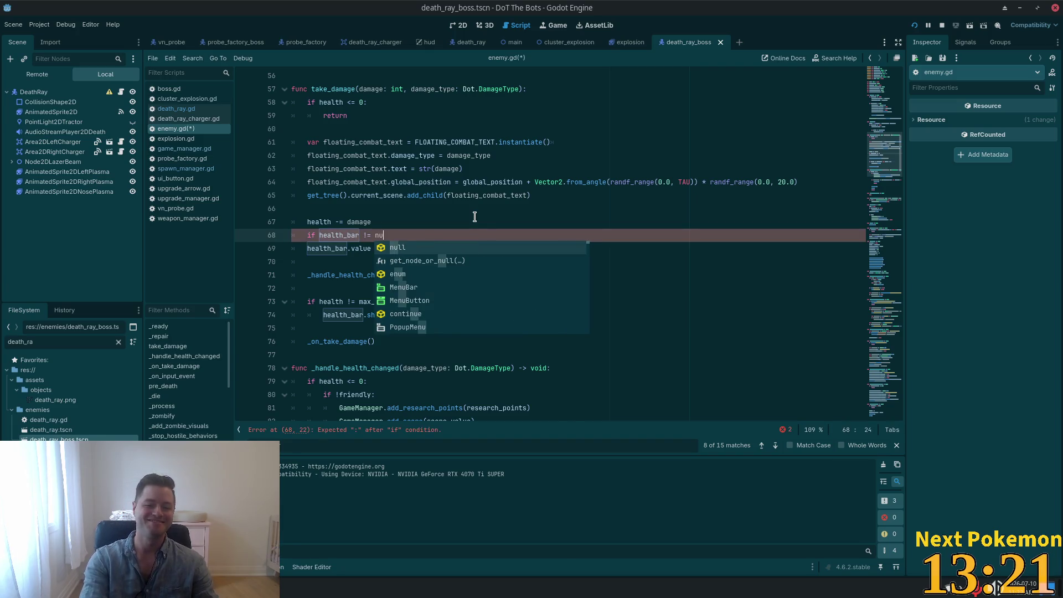
{"action": "key", "text": "Return"}
{"action": "type", "text": ":"}
Indent health_bar.value = health under the check and add a blank line above it
{"action": "key", "text": "Down"}
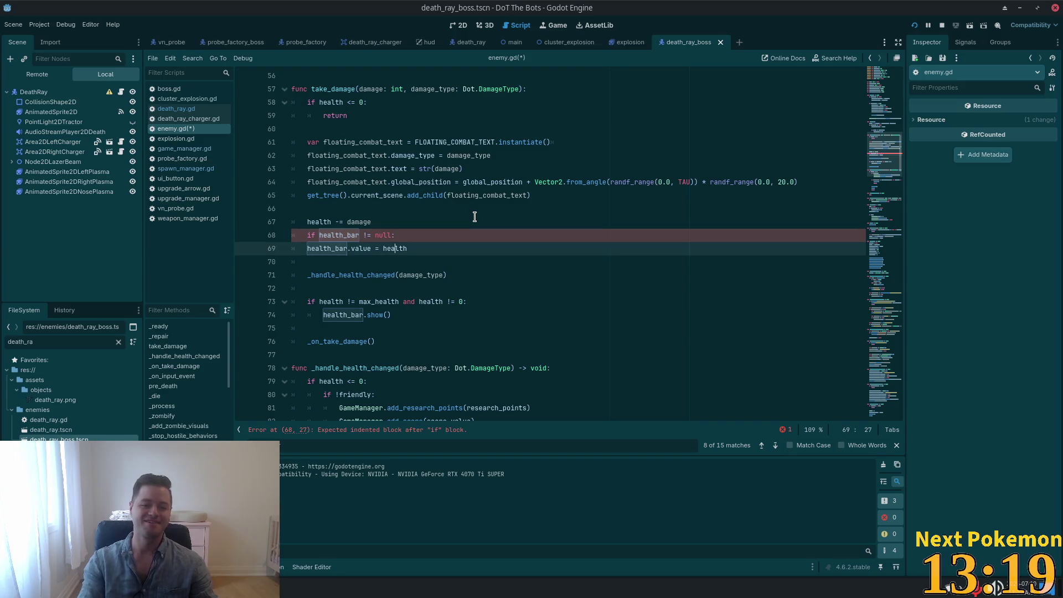
{"action": "key", "text": "Delete"}
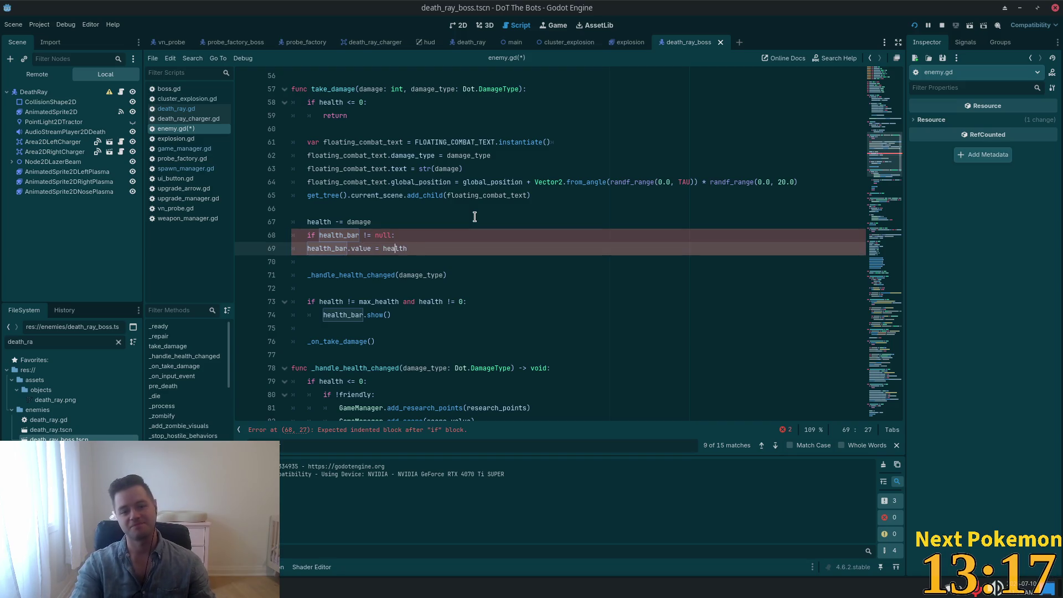
{"action": "key", "text": "Home"}
{"action": "key", "text": "Tab"}
{"action": "left_click", "coordinate": [475, 217]}
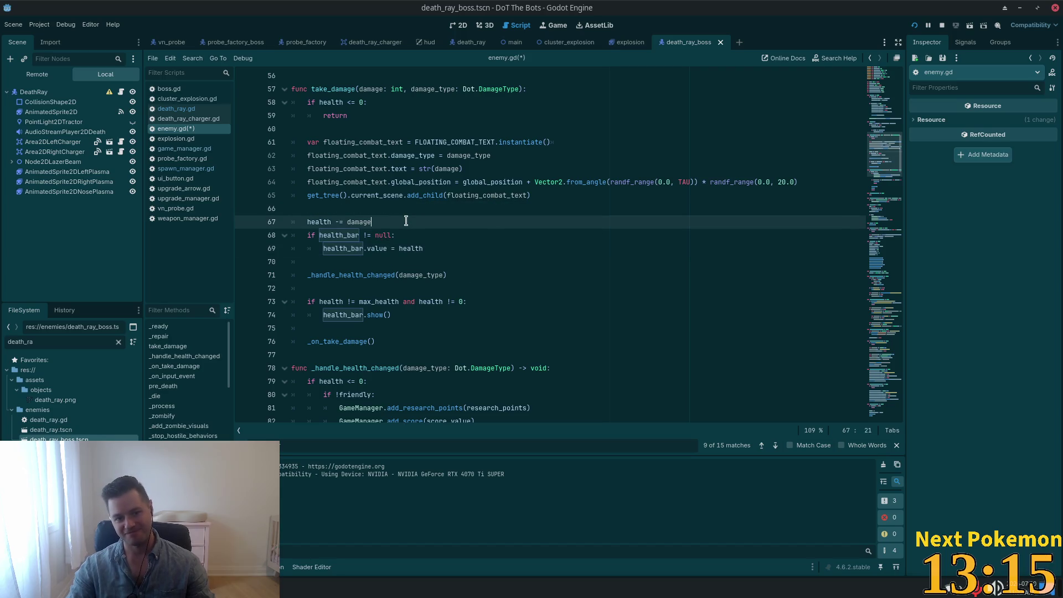
{"action": "key", "text": "Return"}
{"action": "key", "text": "BackSpace"}
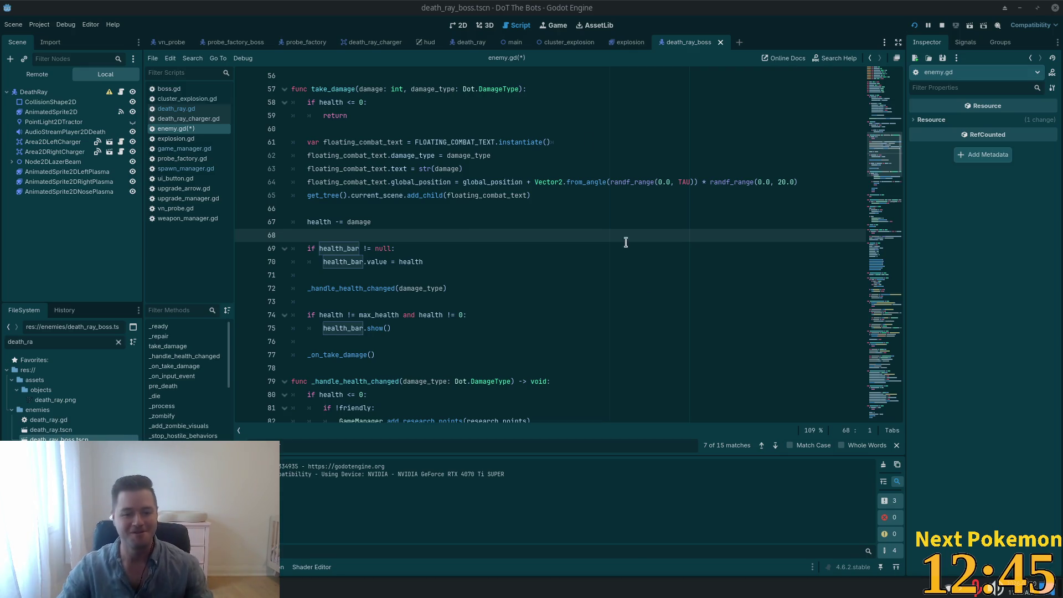
Append 'and health_bar != null' to the health bar show condition and save enemy.gd
{"action": "left_click", "coordinate": [408, 338]}
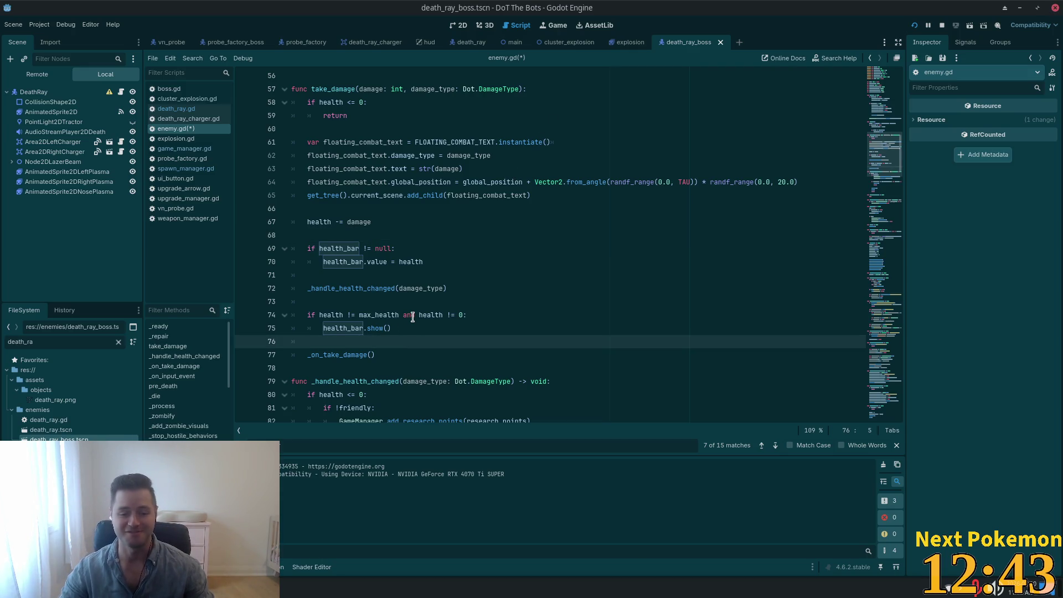
{"action": "left_click", "coordinate": [405, 316]}
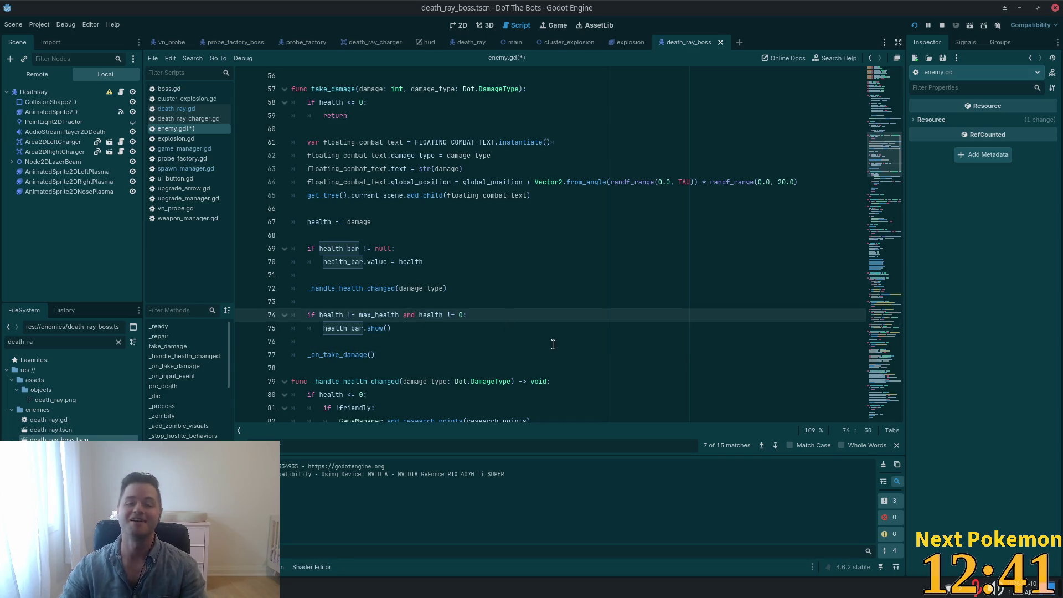
{"action": "scroll", "coordinate": [448, 304], "scroll_direction": "down", "scroll_amount": 1}
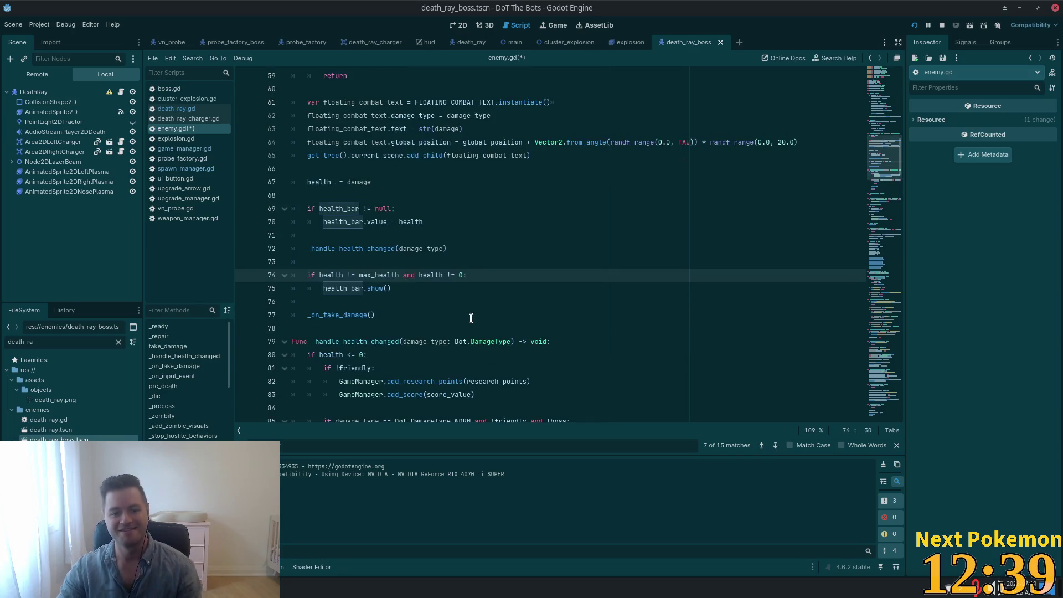
{"action": "left_click", "coordinate": [408, 267]}
{"action": "left_click", "coordinate": [472, 274]}
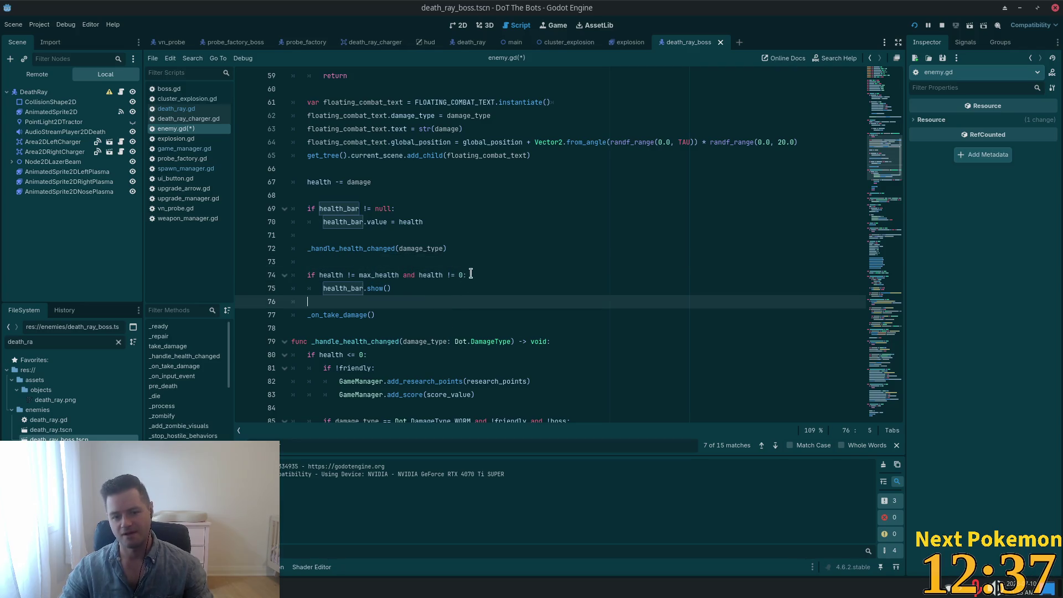
{"action": "type", "text": "and "}
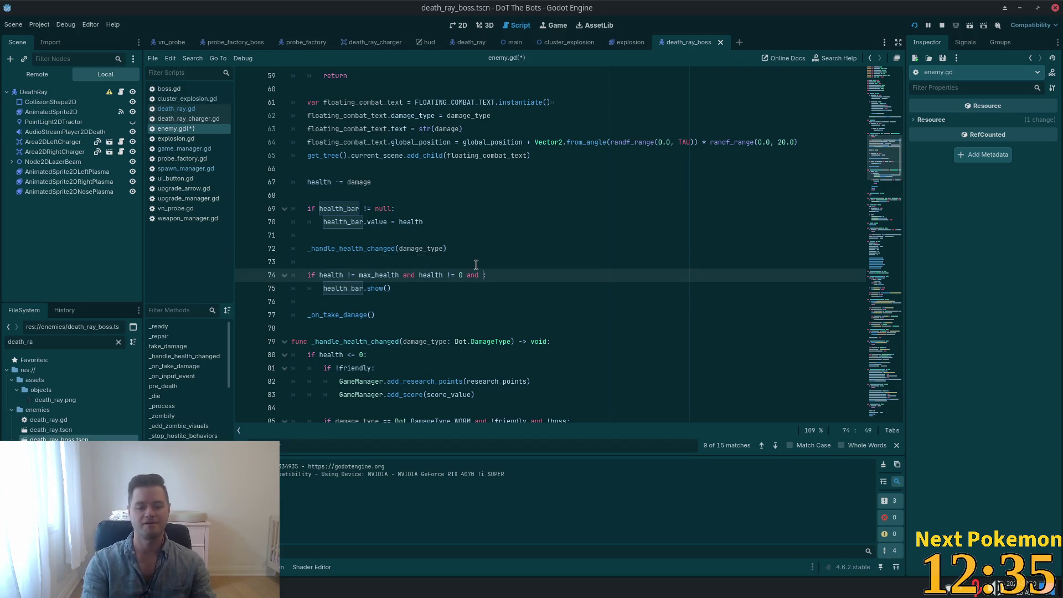
{"action": "type", "text": "health_bar != null"}
{"action": "key", "text": "ctrl+s"}
Find the next health_bar usage, the one in pre_death
{"action": "left_click", "coordinate": [575, 261]}
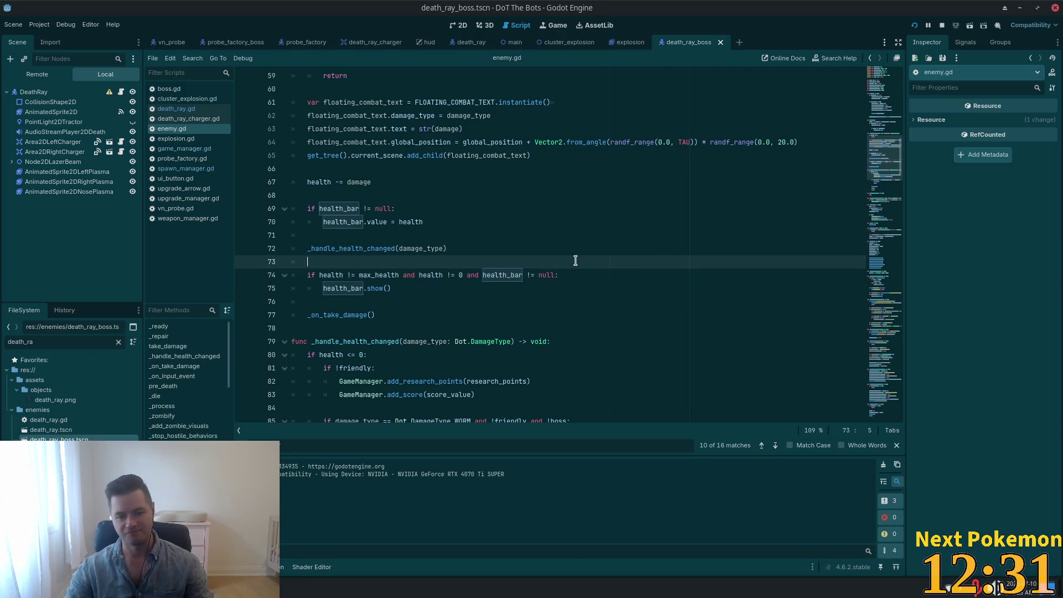
{"action": "scroll", "coordinate": [575, 277], "scroll_direction": "down", "scroll_amount": 4}
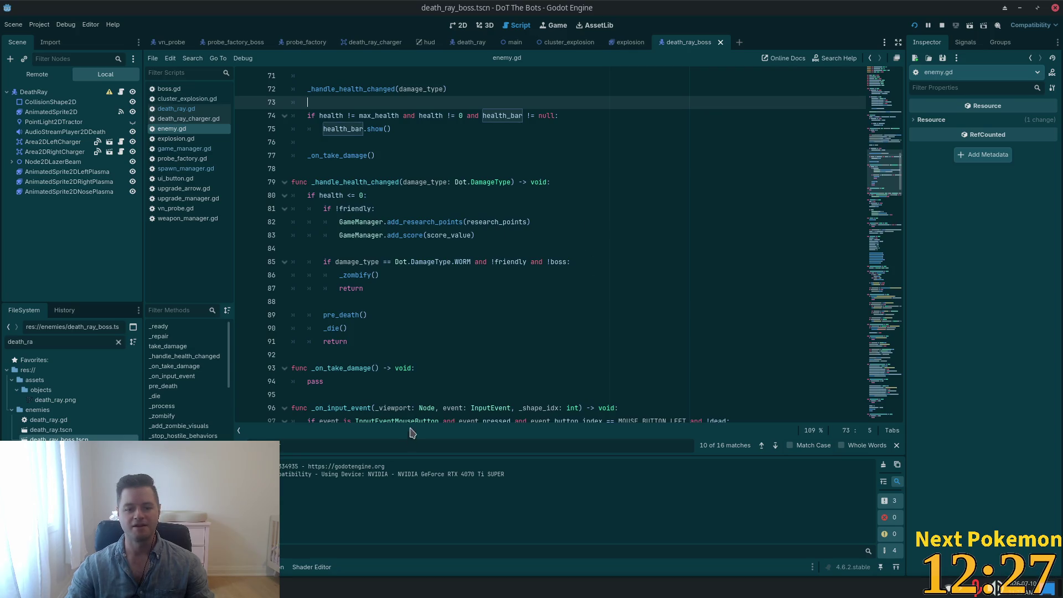
{"action": "key", "text": "Return"}
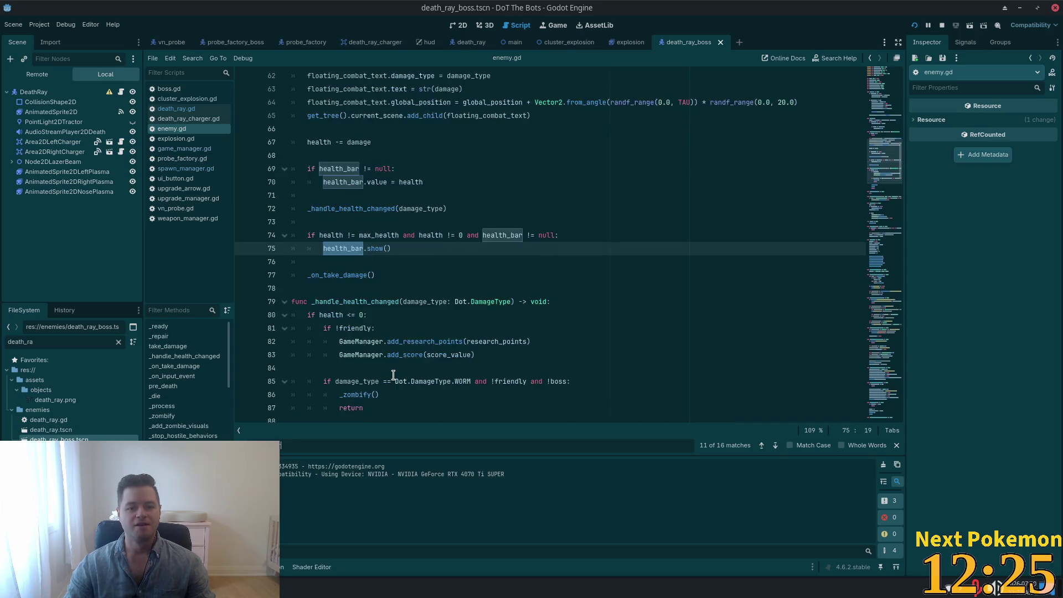
{"action": "key", "text": "Return"}
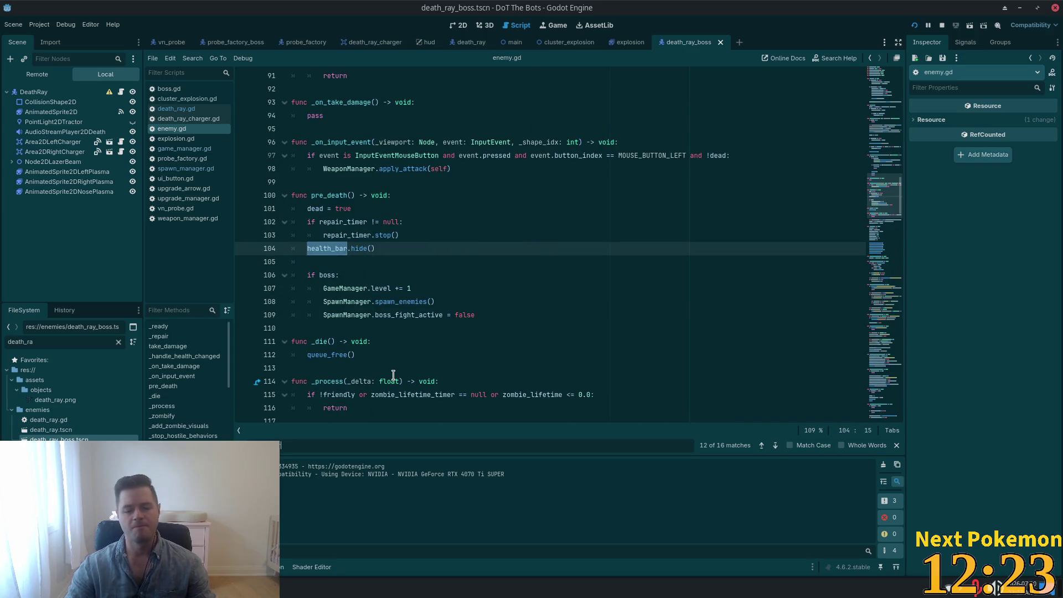
{"action": "left_click", "coordinate": [414, 233]}
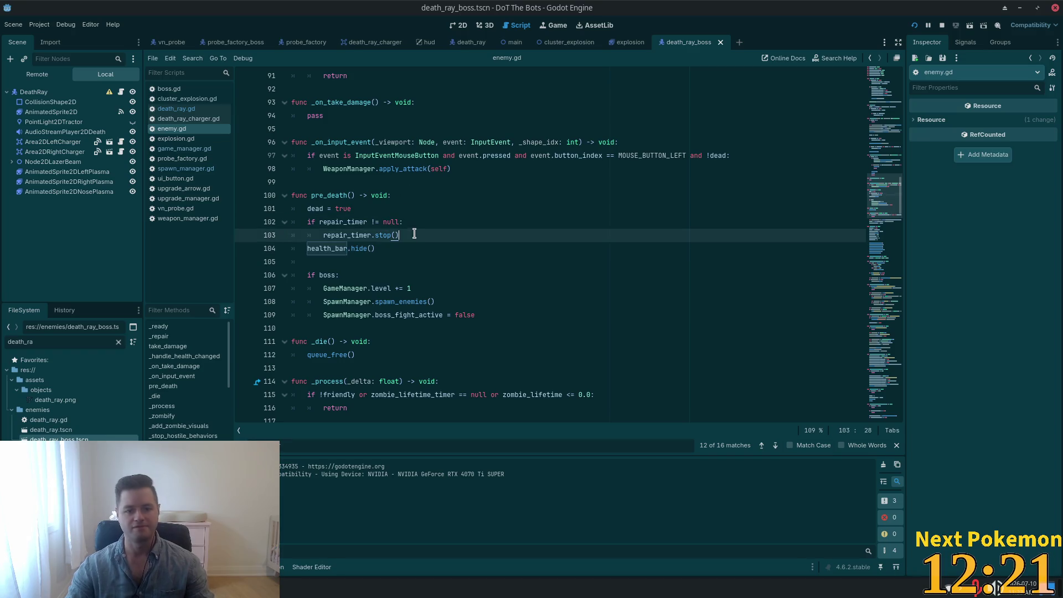
Guard health_bar.hide() in pre_death with 'if health_bar != null:', save enemy.gd, and open the launcher
{"action": "key", "text": "Return"}
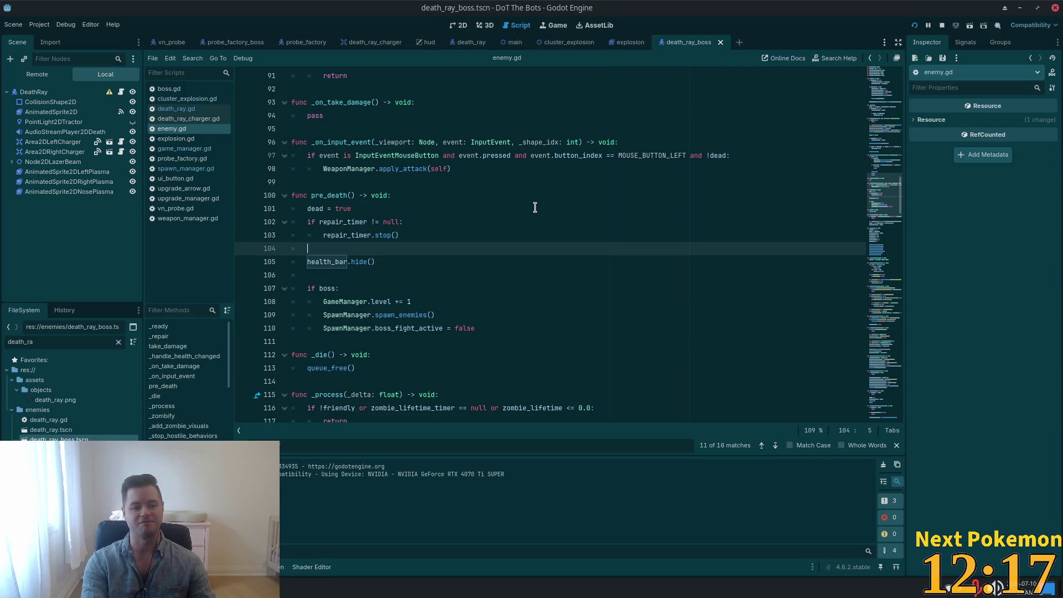
{"action": "type", "text": "if "}
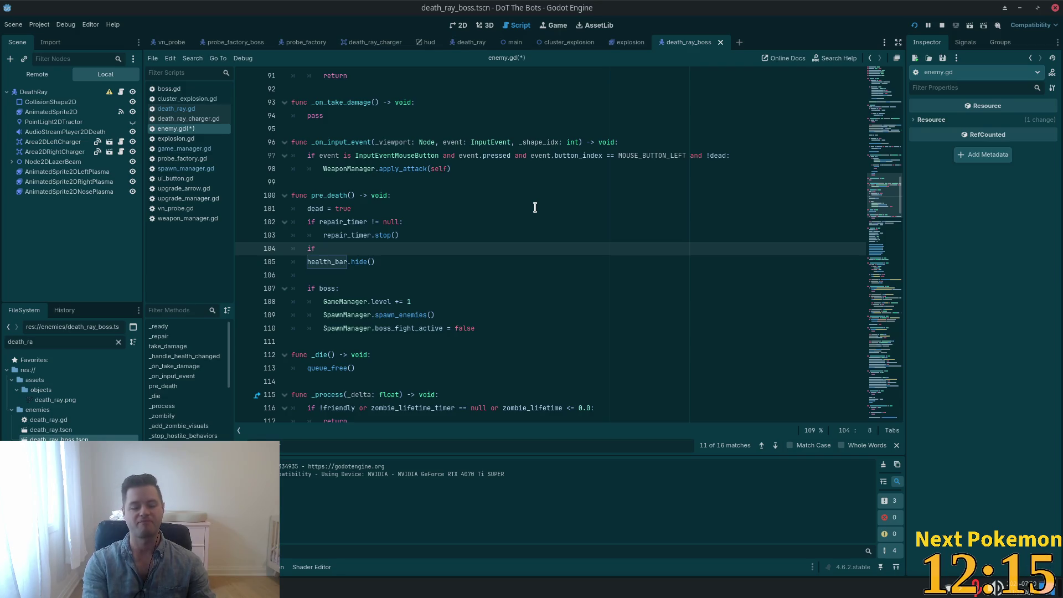
{"action": "type", "text": "health_bar != null:"}
{"action": "key", "text": "Up"}
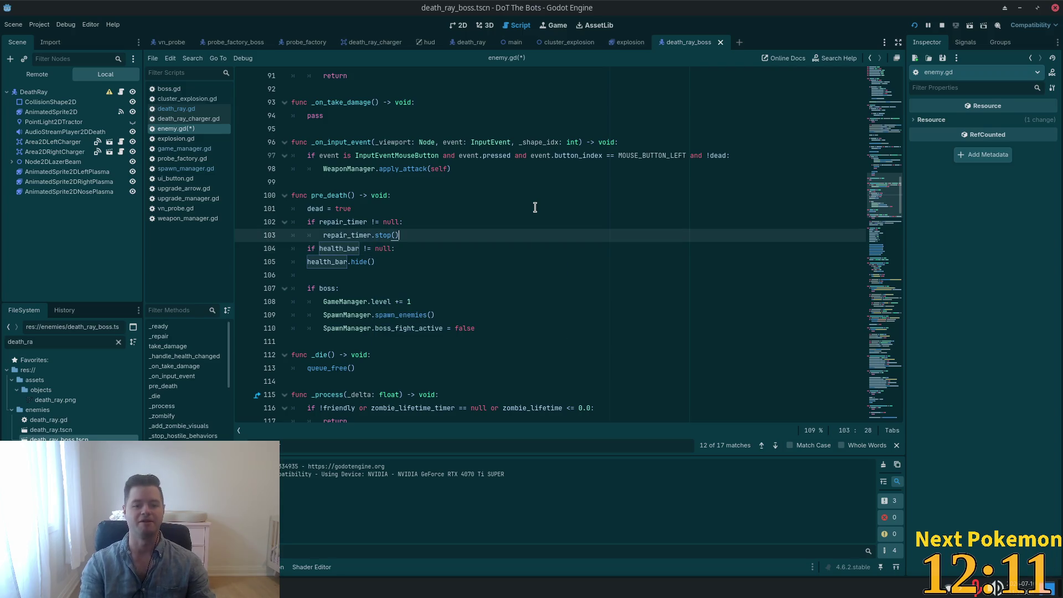
{"action": "key", "text": "Return"}
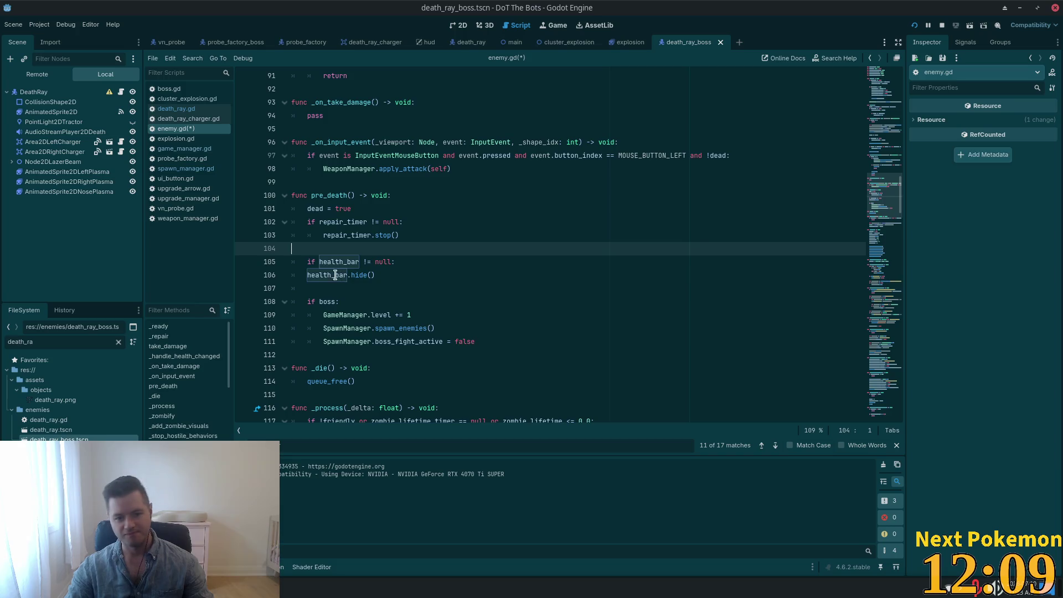
{"action": "left_click", "coordinate": [306, 275]}
{"action": "key", "text": "Tab"}
{"action": "left_click", "coordinate": [506, 261]}
{"action": "key", "text": "ctrl+s"}
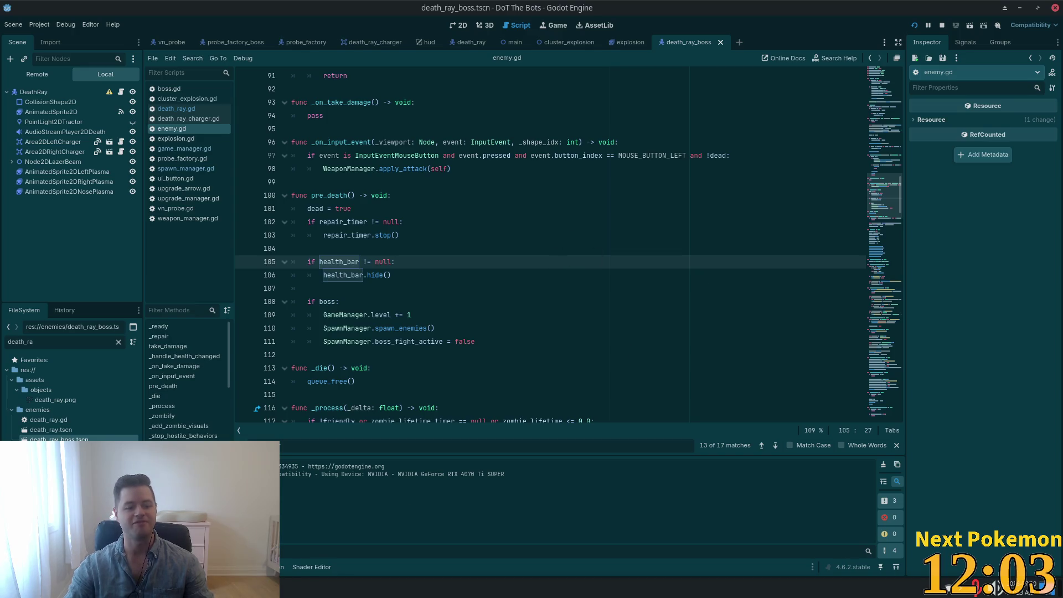
{"action": "key", "text": "super"}
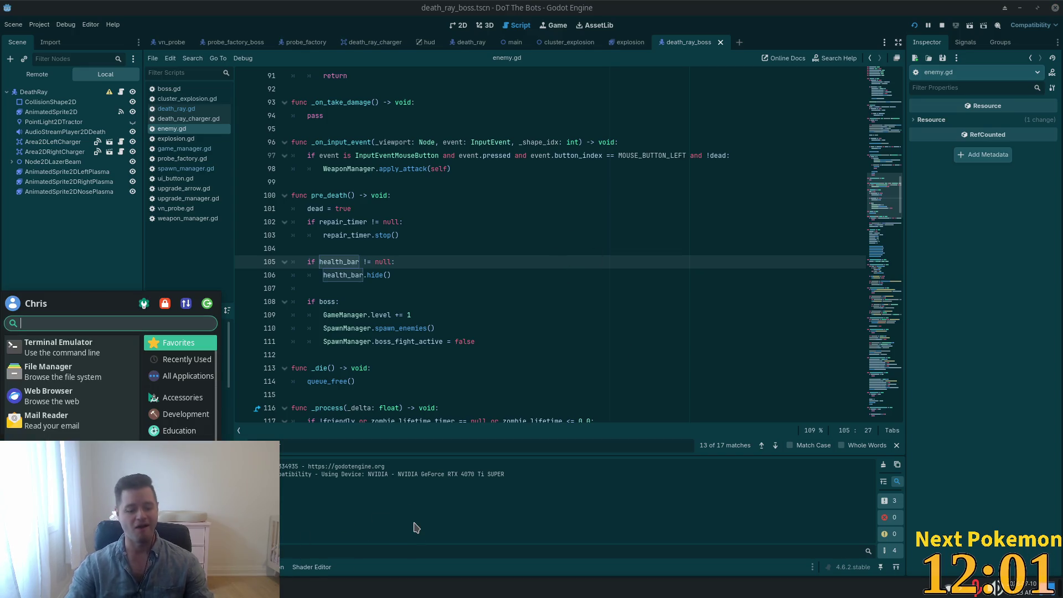
Launch Spotify from the launcher search, then switch to the Cursor window with game_manager.gd
{"action": "type", "text": "spotify"}
{"action": "key", "text": "Return"}
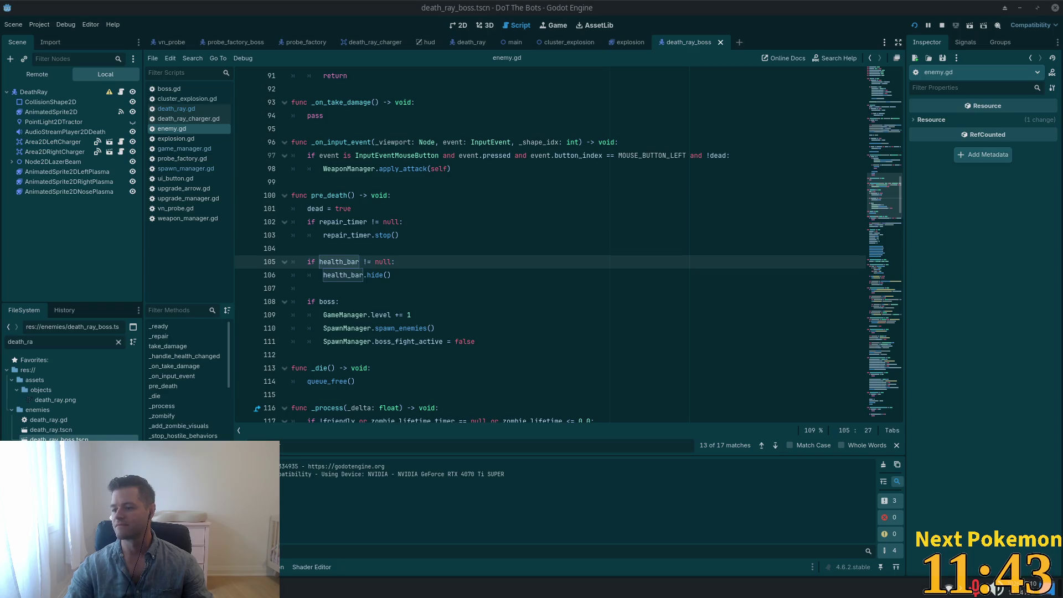
{"action": "key", "text": "alt+Tab"}
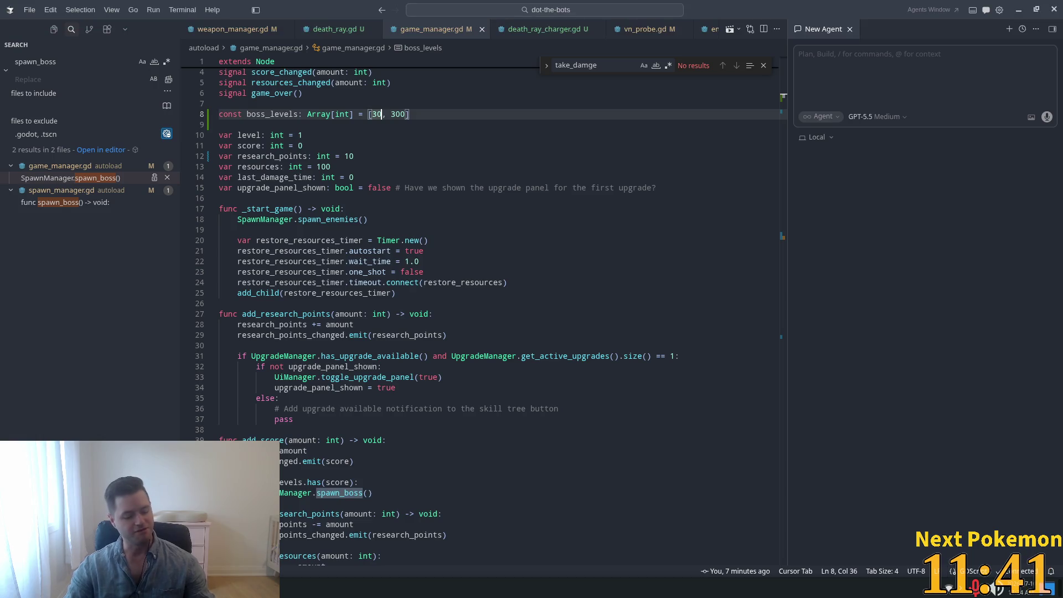
Read _start_game's timer setup and the upgrade_panel_shown declaration in game_manager.gd, then return to Godot
{"action": "key", "text": "alt+Tab"}
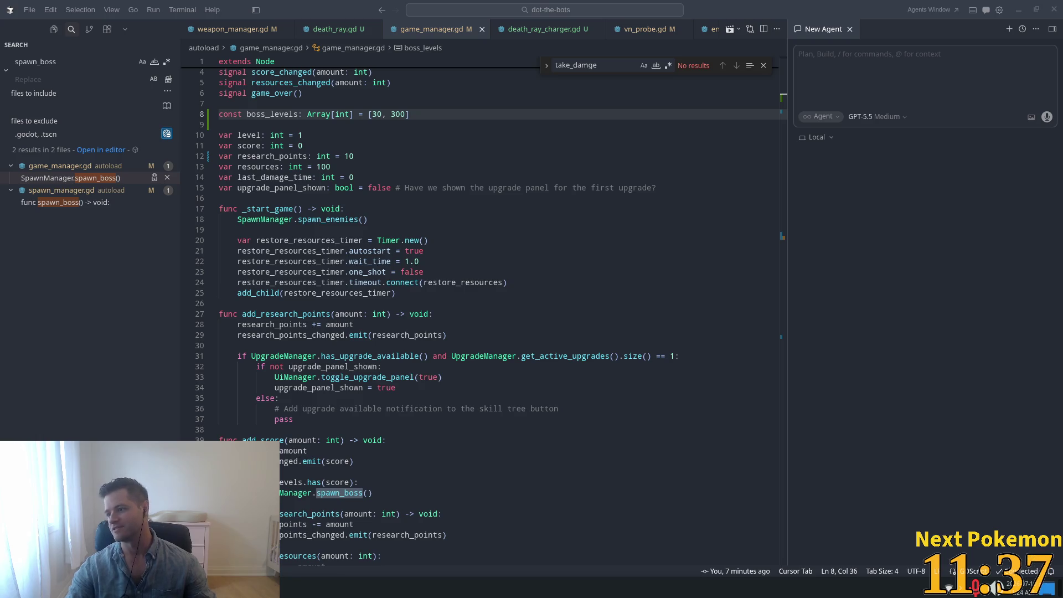
{"action": "key", "text": "alt+Tab"}
{"action": "key", "text": "alt+Tab"}
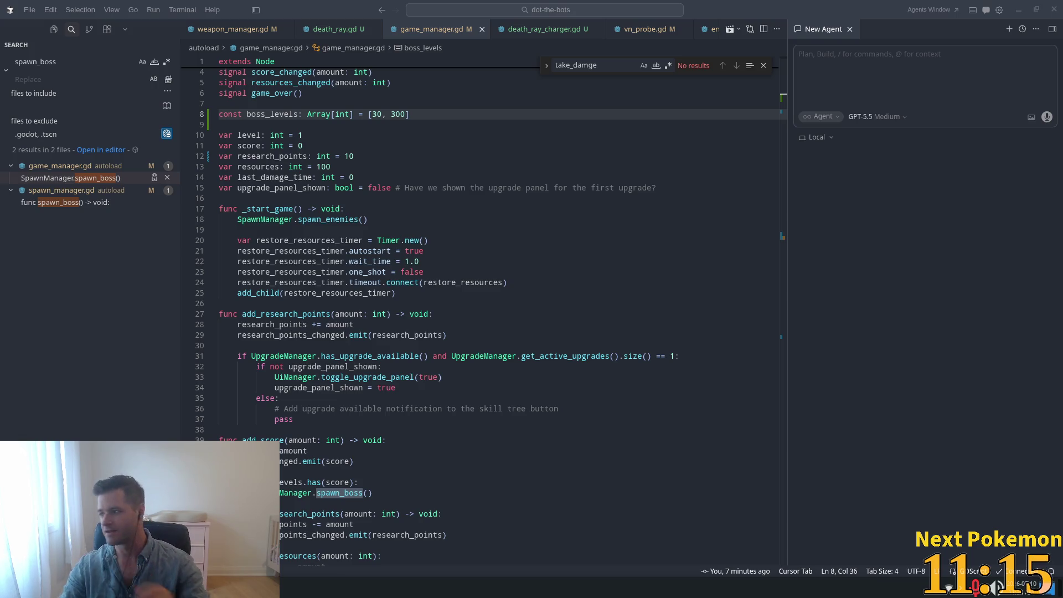
{"action": "key", "text": "alt+Tab"}
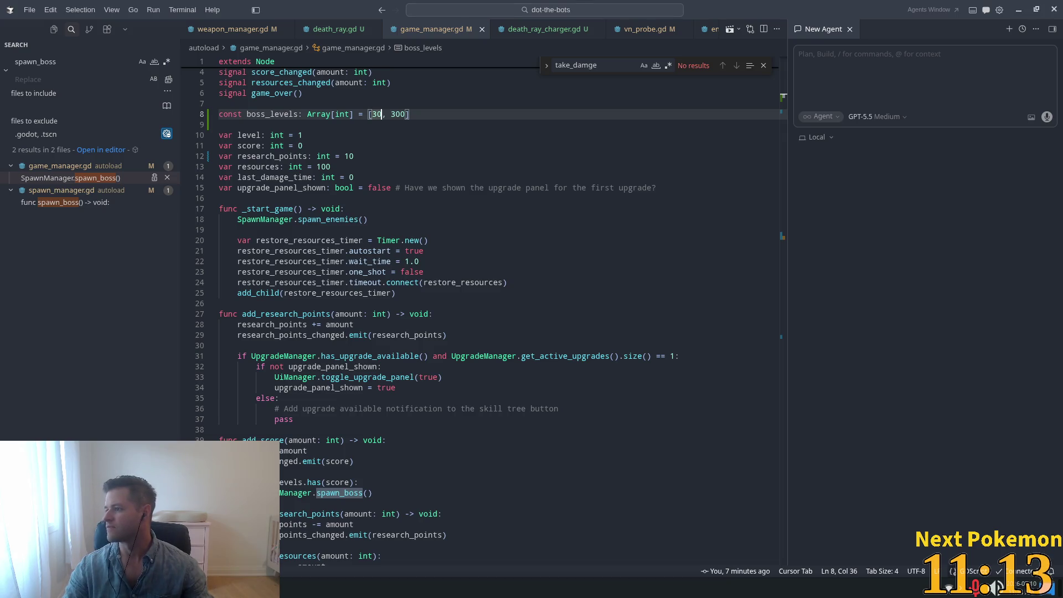
{"action": "left_click", "coordinate": [467, 305]}
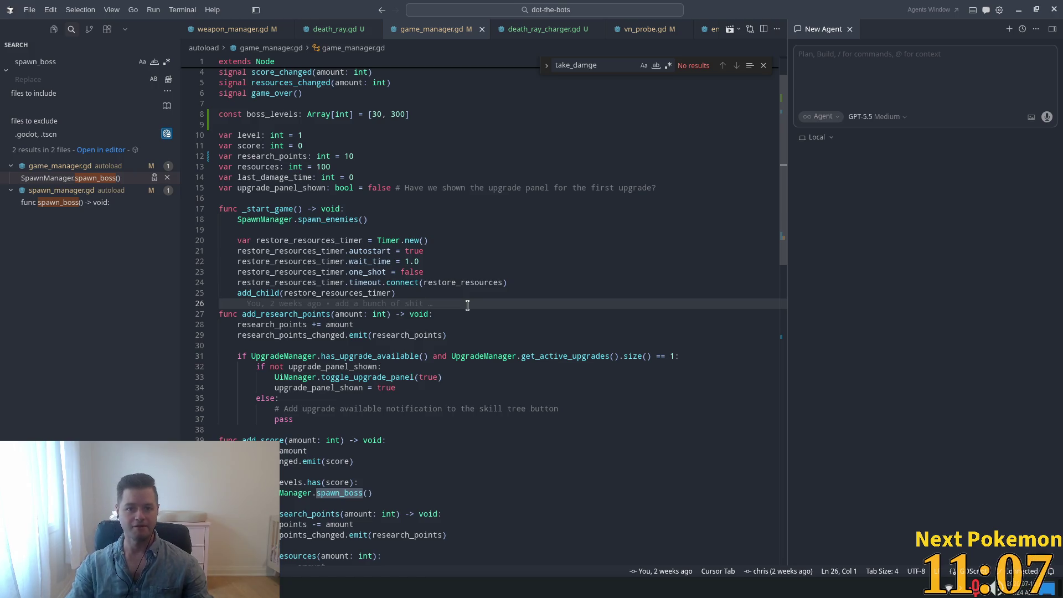
{"action": "left_click", "coordinate": [462, 242]}
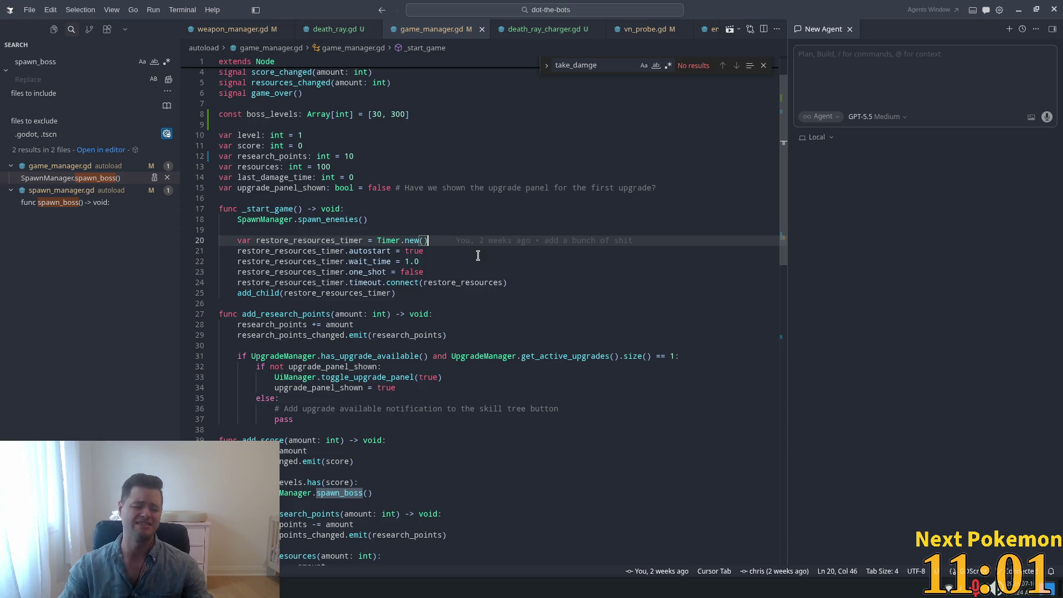
{"action": "left_click", "coordinate": [460, 188]}
{"action": "scroll", "coordinate": [380, 230], "scroll_direction": "down", "scroll_amount": 3}
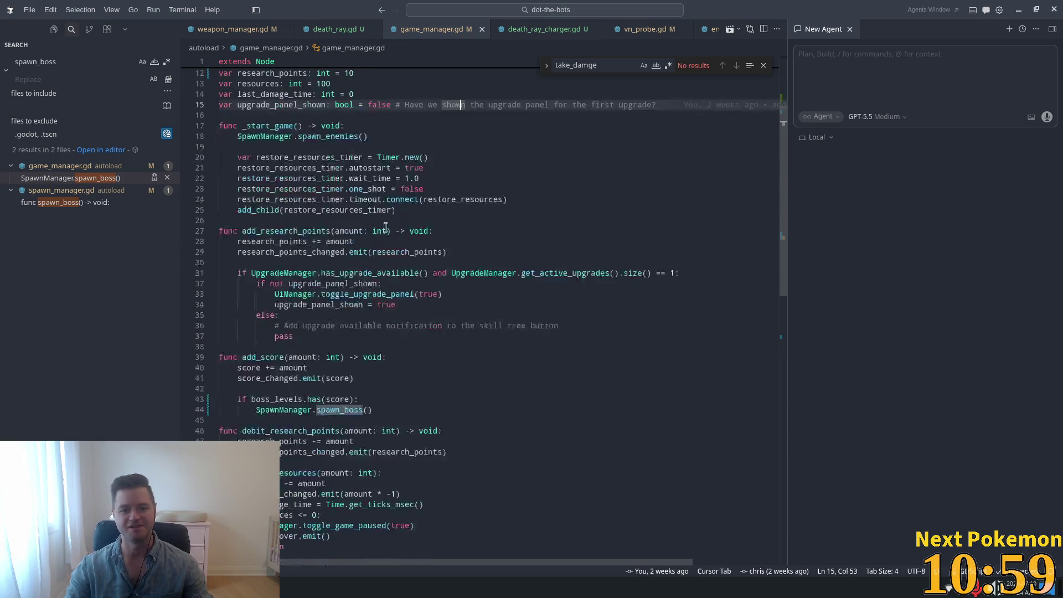
{"action": "left_click", "coordinate": [505, 157]}
{"action": "scroll", "coordinate": [537, 216], "scroll_direction": "down", "scroll_amount": 5}
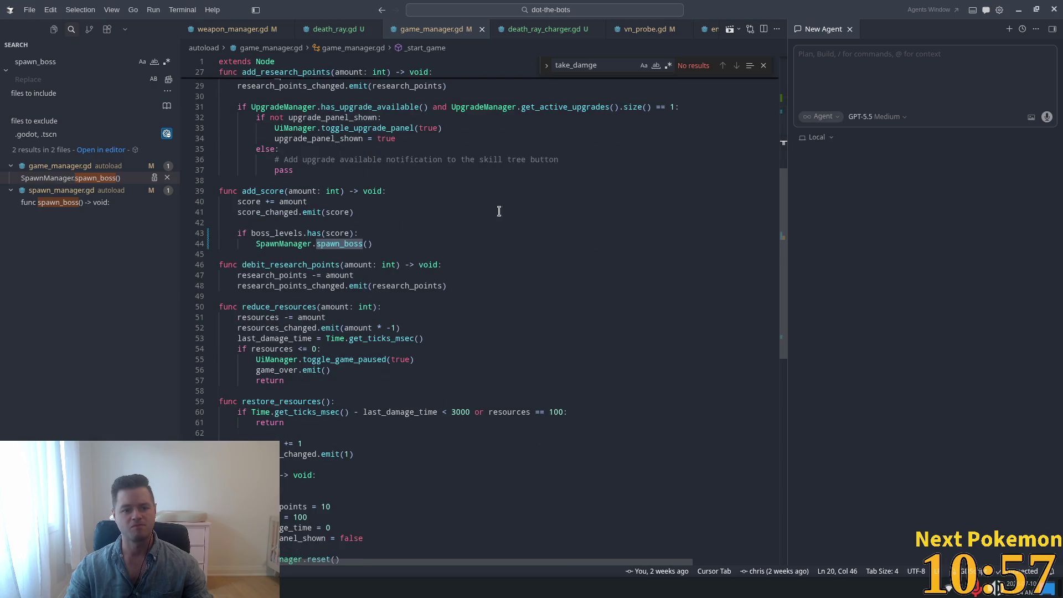
{"action": "key", "text": "alt+Tab"}
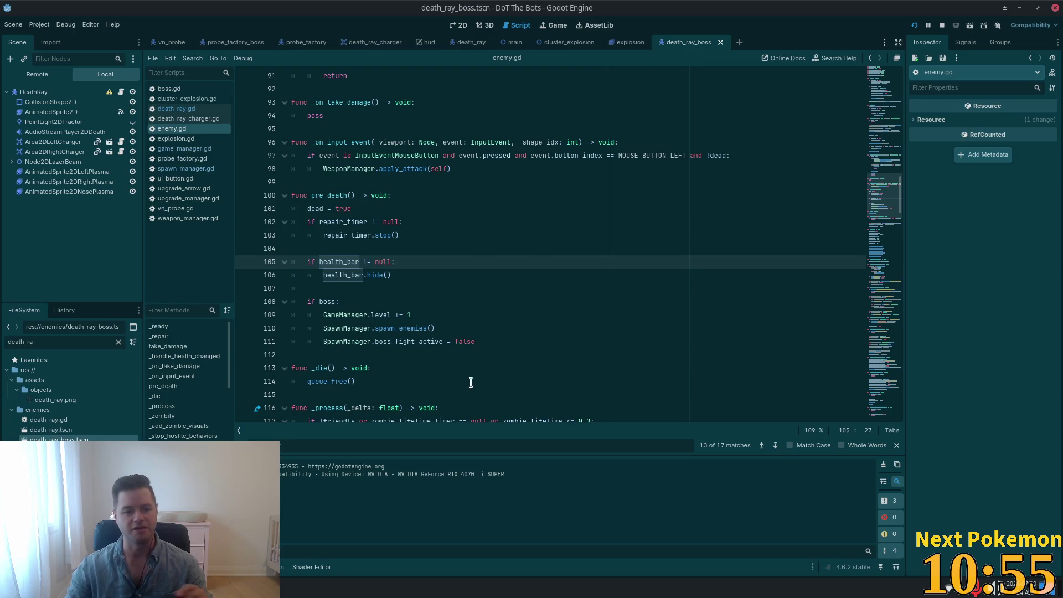
Insert 'if health_bar != null:' above health_bar.value = health in _process and indent the update
{"action": "key", "text": "Return"}
{"action": "key", "text": "Return"}
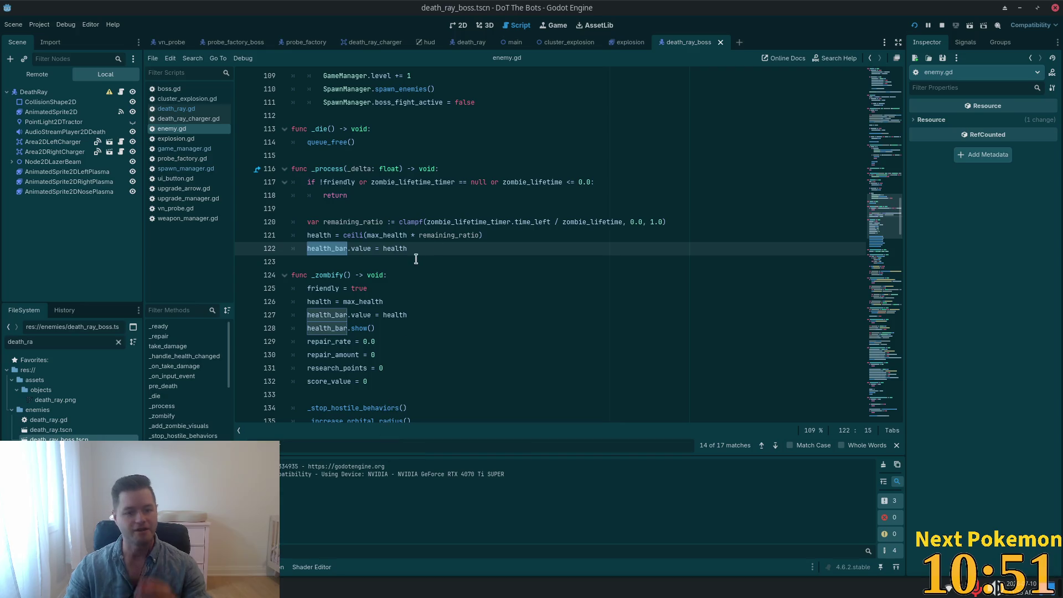
{"action": "left_click", "coordinate": [510, 232]}
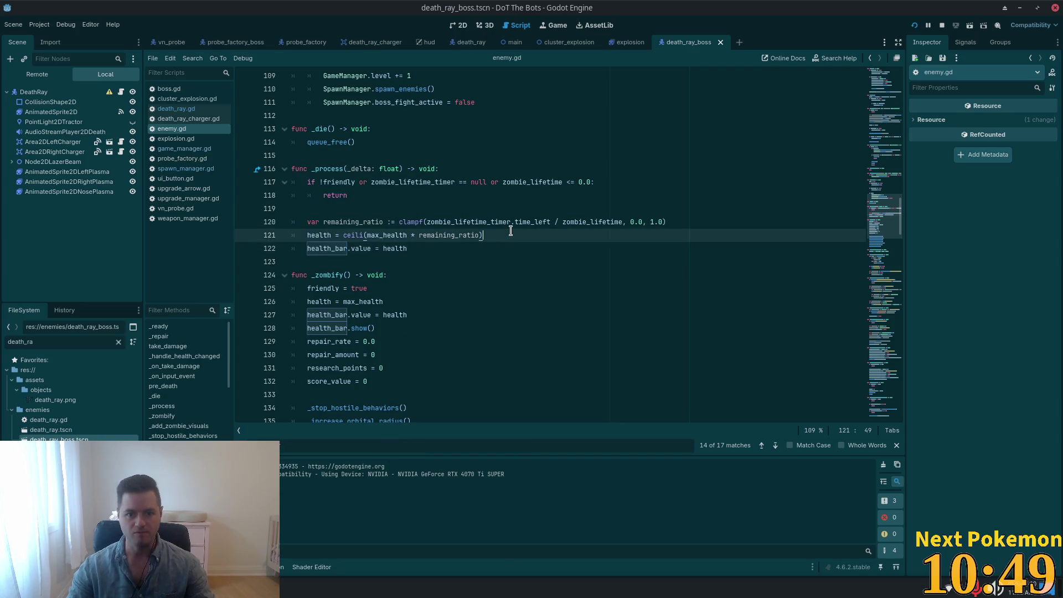
{"action": "key", "text": "Return"}
{"action": "key", "text": "Return"}
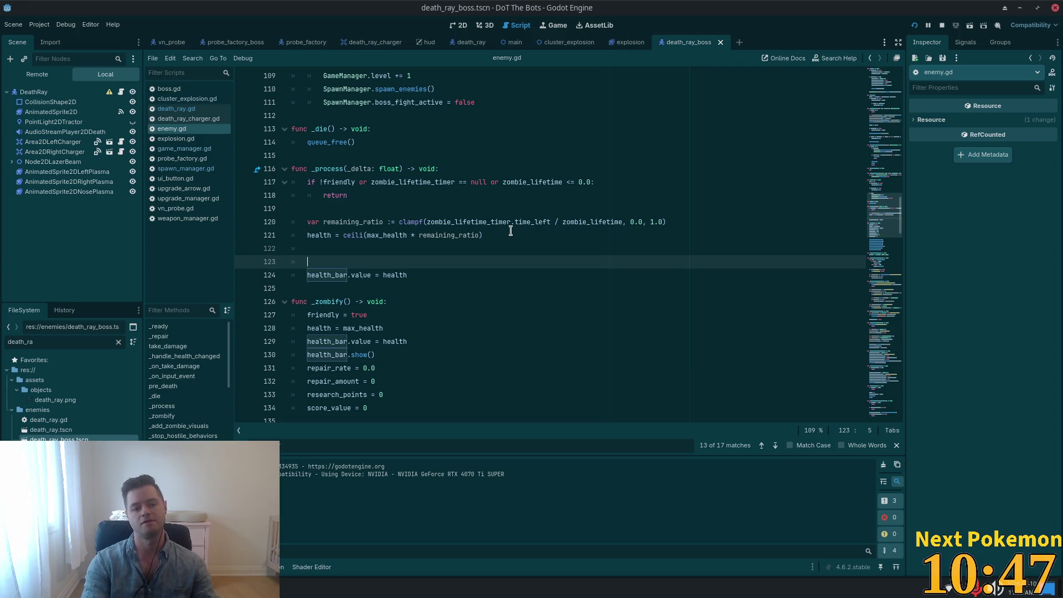
{"action": "type", "text": "if health_bar !="}
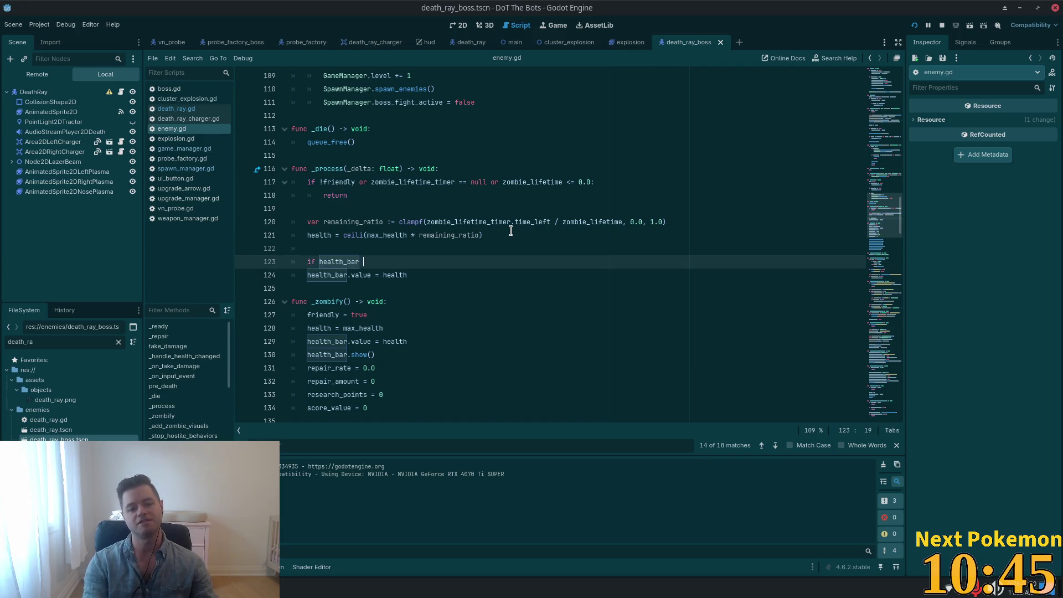
{"action": "type", "text": ":"}
{"action": "key", "text": "BackSpace"}
{"action": "type", "text": "nu"}
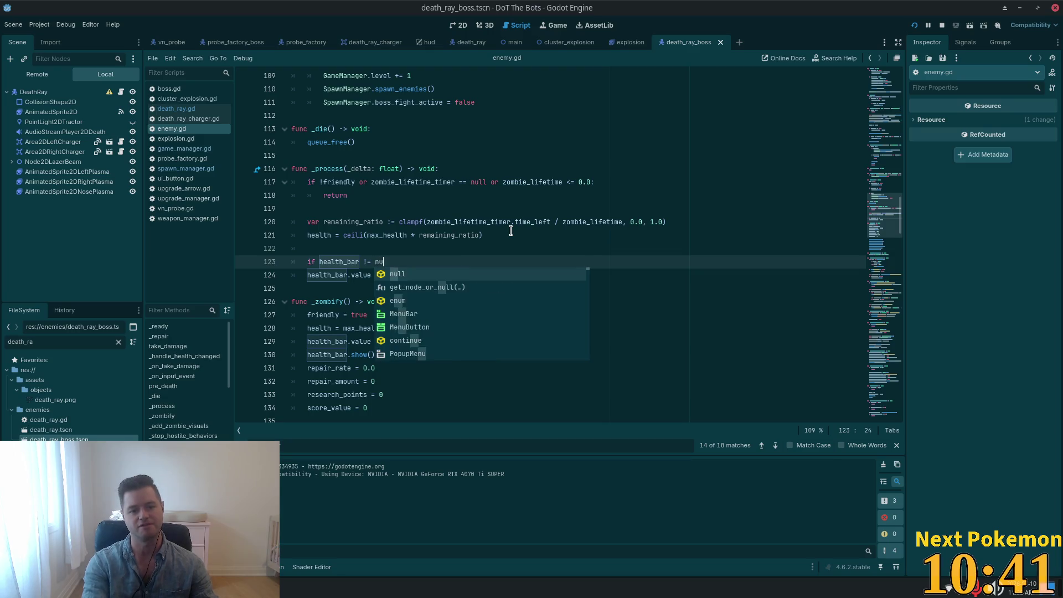
{"action": "type", "text": "ll:"}
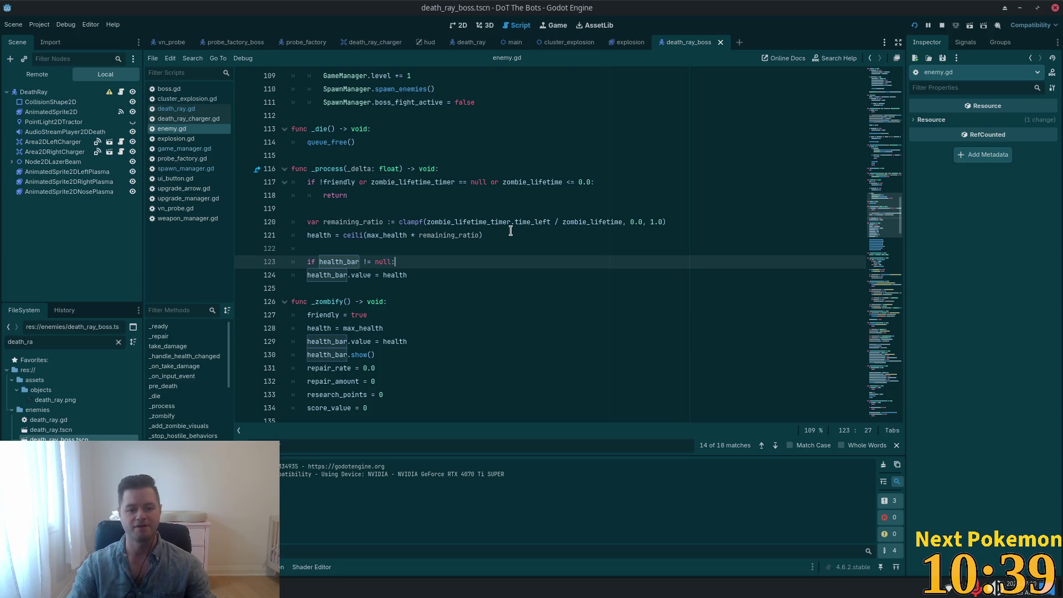
{"action": "key", "text": "Down"}
{"action": "key", "text": "Home"}
{"action": "key", "text": "Tab"}
Try inserting a '?' after health_bar on line 124, then remove it
{"action": "left_click", "coordinate": [335, 288]}
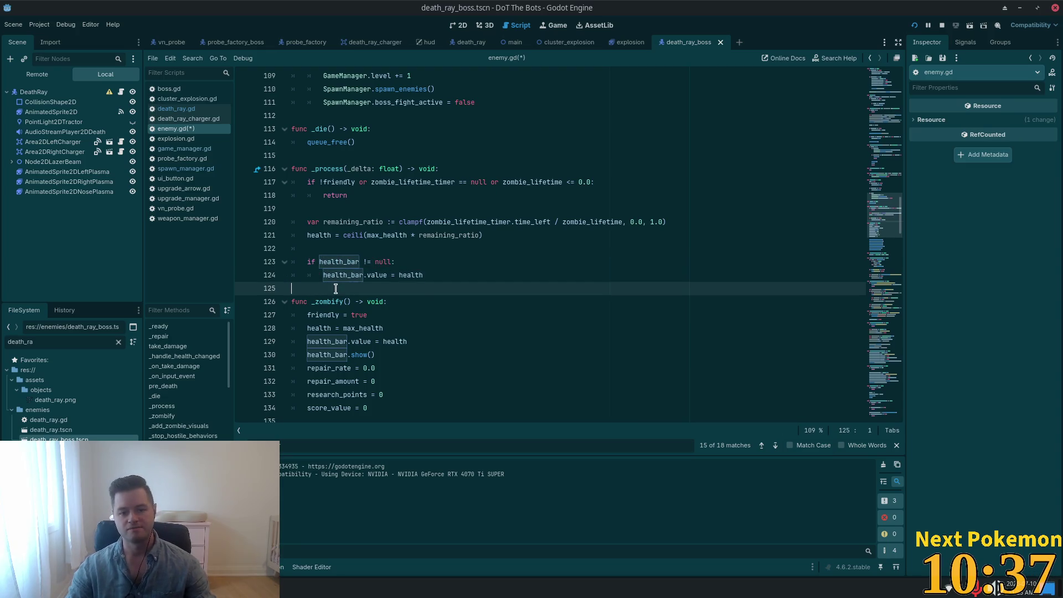
{"action": "left_click", "coordinate": [360, 274]}
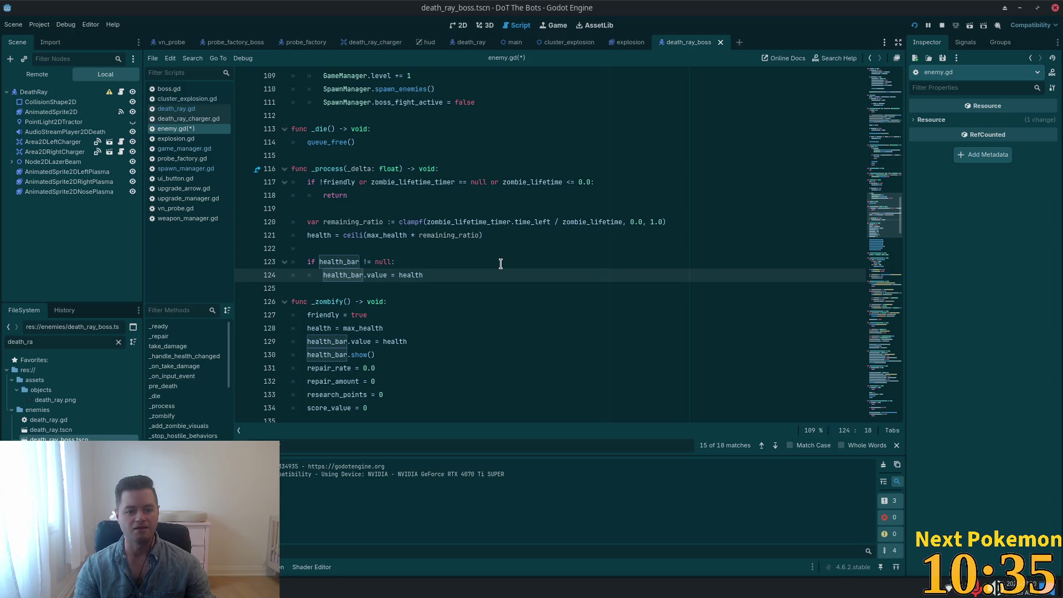
{"action": "key", "text": "Right"}
{"action": "key", "text": "Right"}
{"action": "key", "text": "Left"}
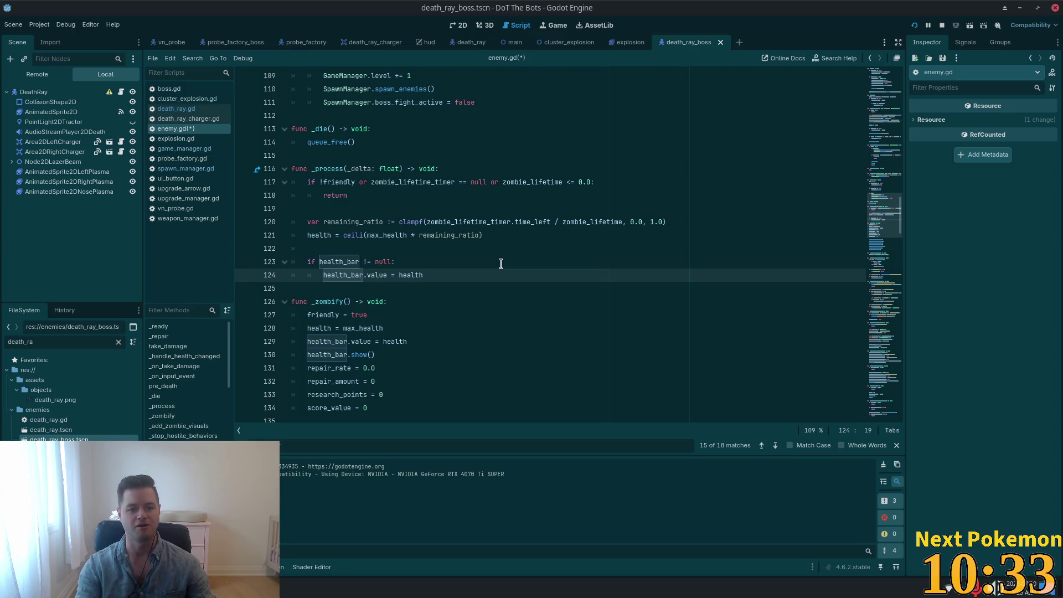
{"action": "type", "text": "?"}
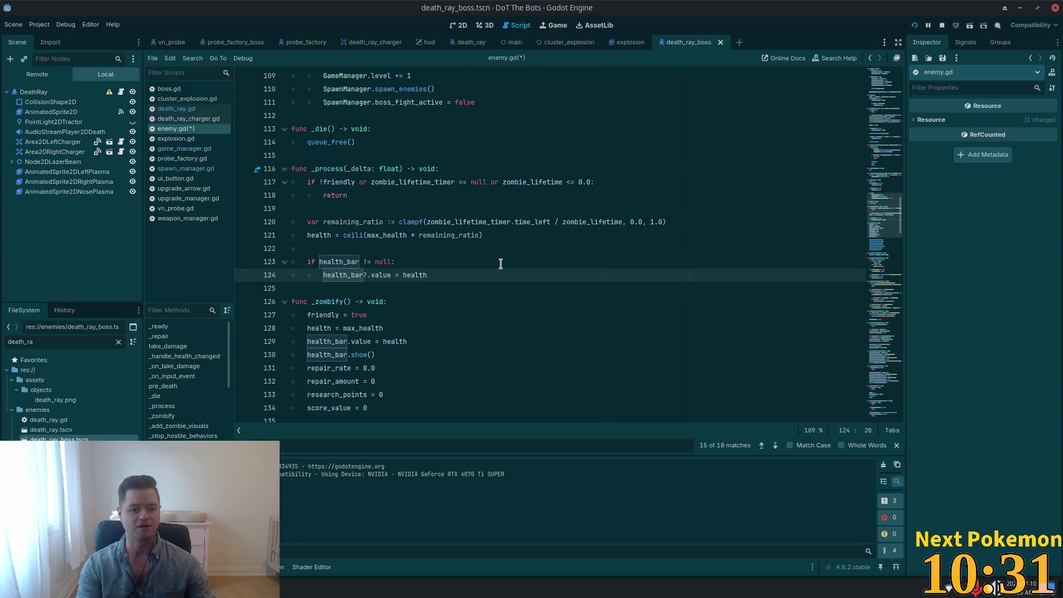
{"action": "key", "text": "BackSpace"}
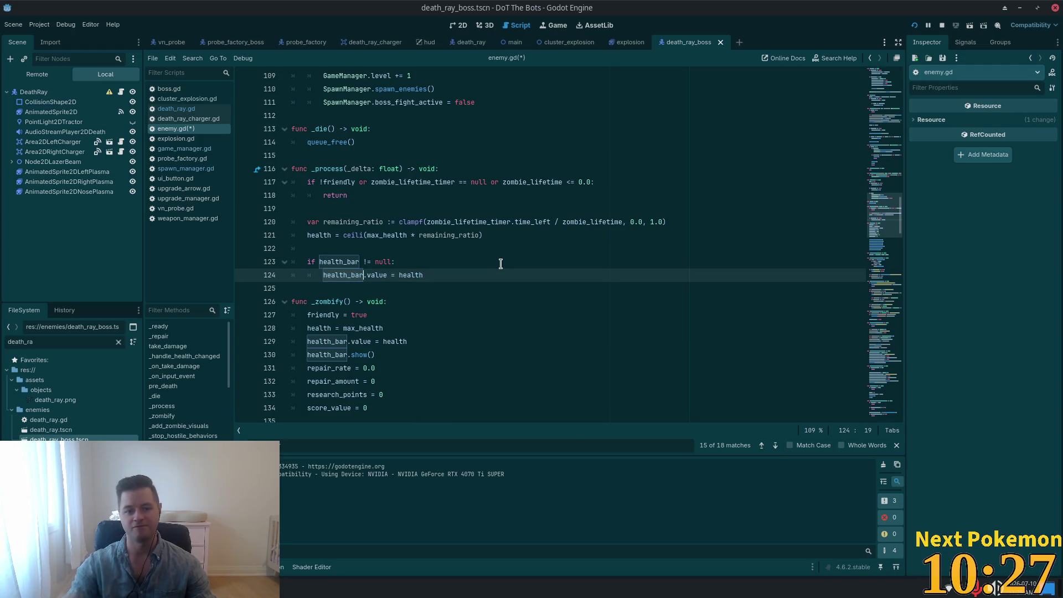
Try a '?' before health_bar on the update line, then delete it again
{"action": "left_click_drag", "start_coordinate": [470, 261], "coordinate": [213, 261]}
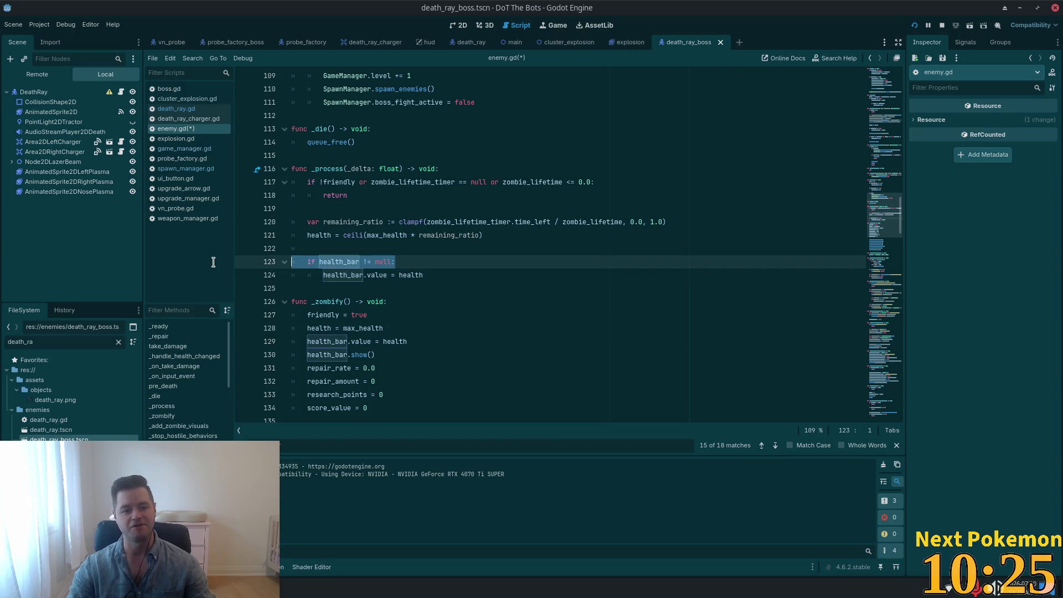
{"action": "scroll", "coordinate": [426, 332], "scroll_direction": "down", "scroll_amount": 2}
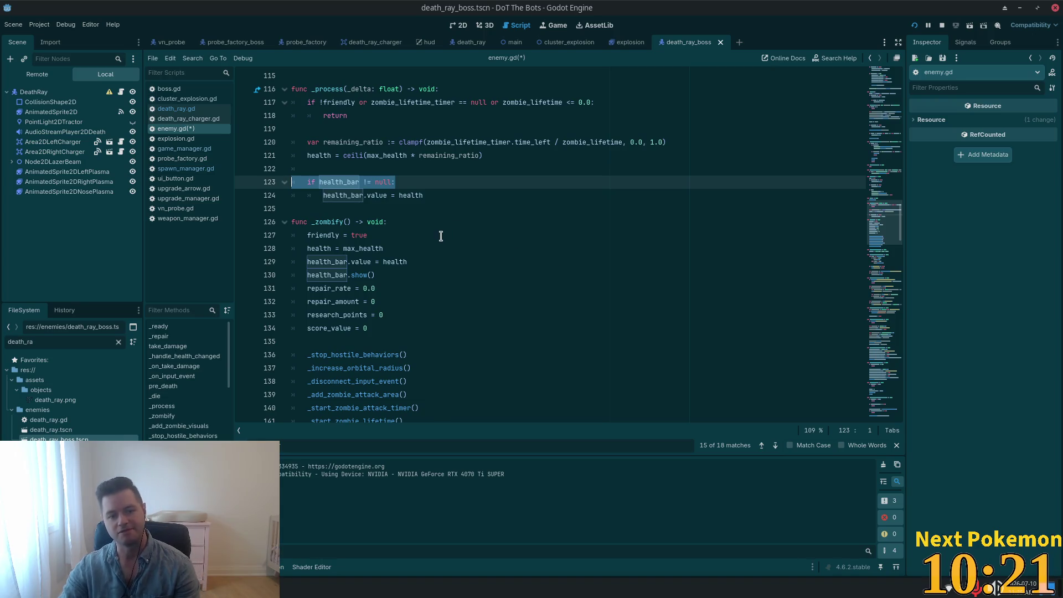
{"action": "key", "text": "Down"}
{"action": "key", "text": "Home"}
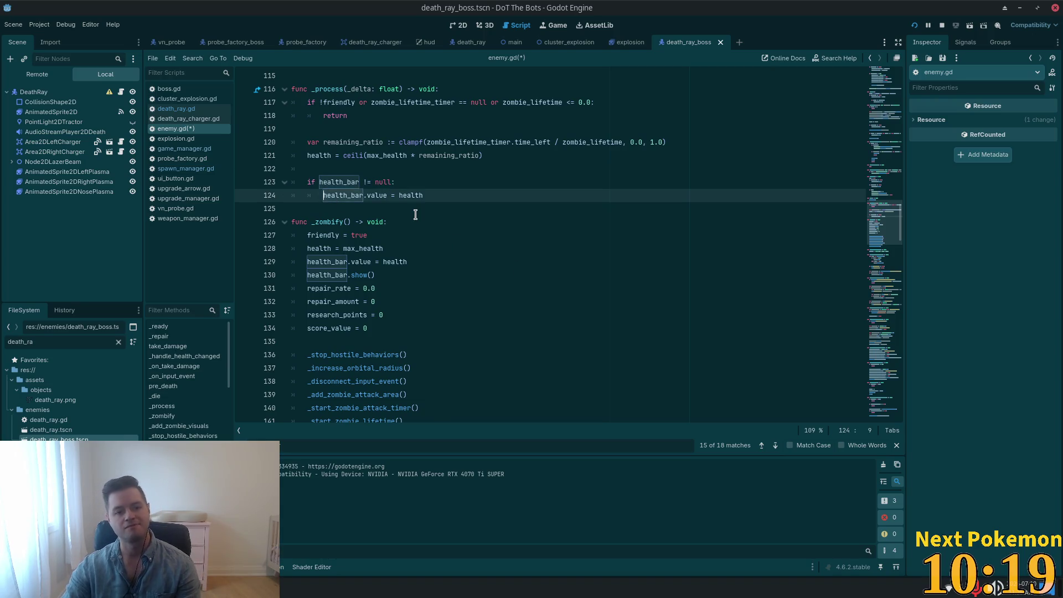
{"action": "type", "text": "?"}
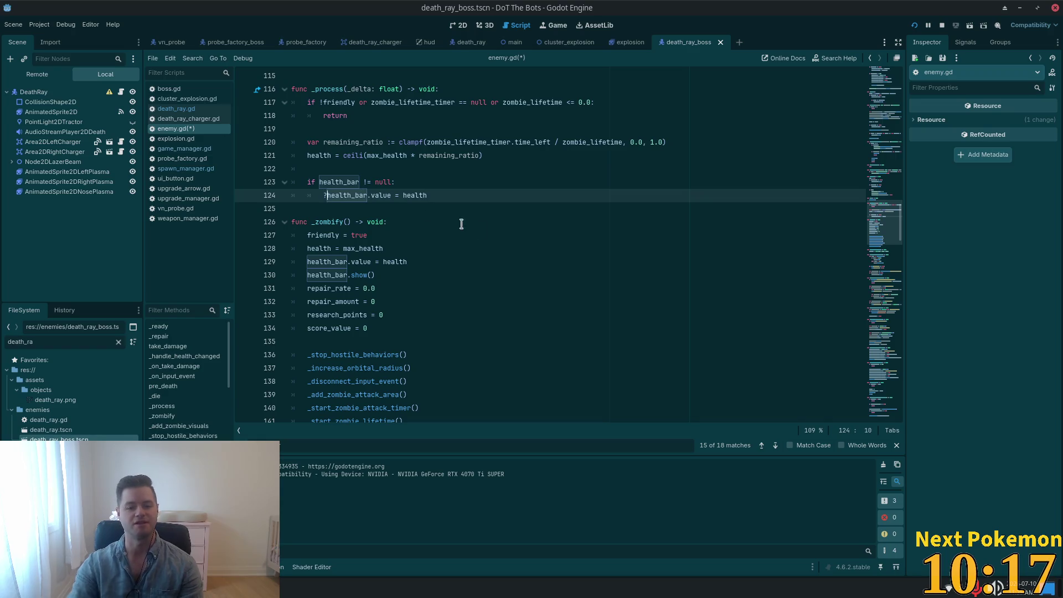
{"action": "left_click", "coordinate": [522, 282]}
{"action": "left_click", "coordinate": [331, 197]}
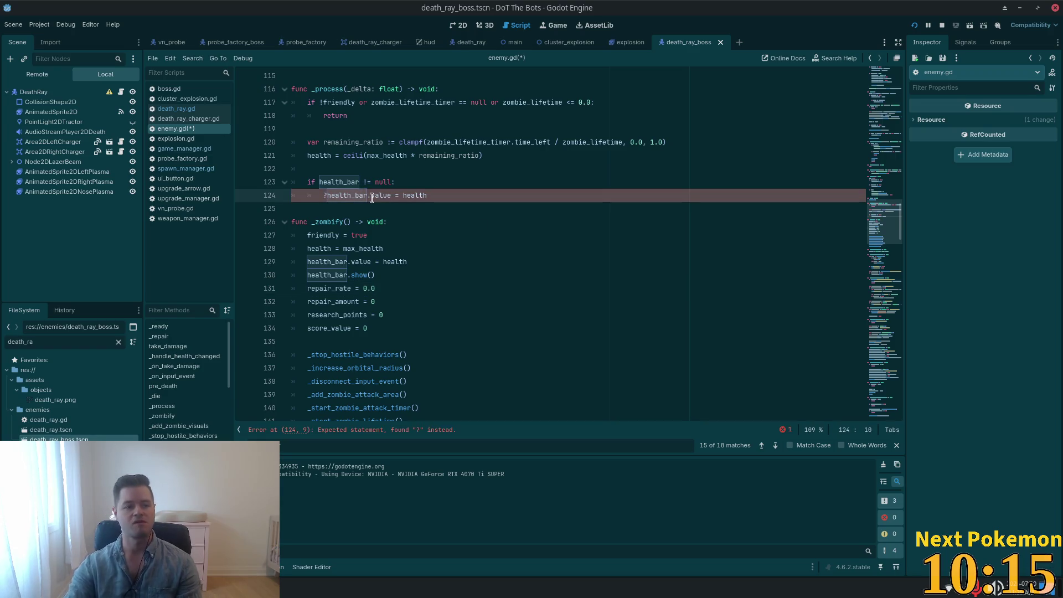
{"action": "key", "text": "BackSpace"}
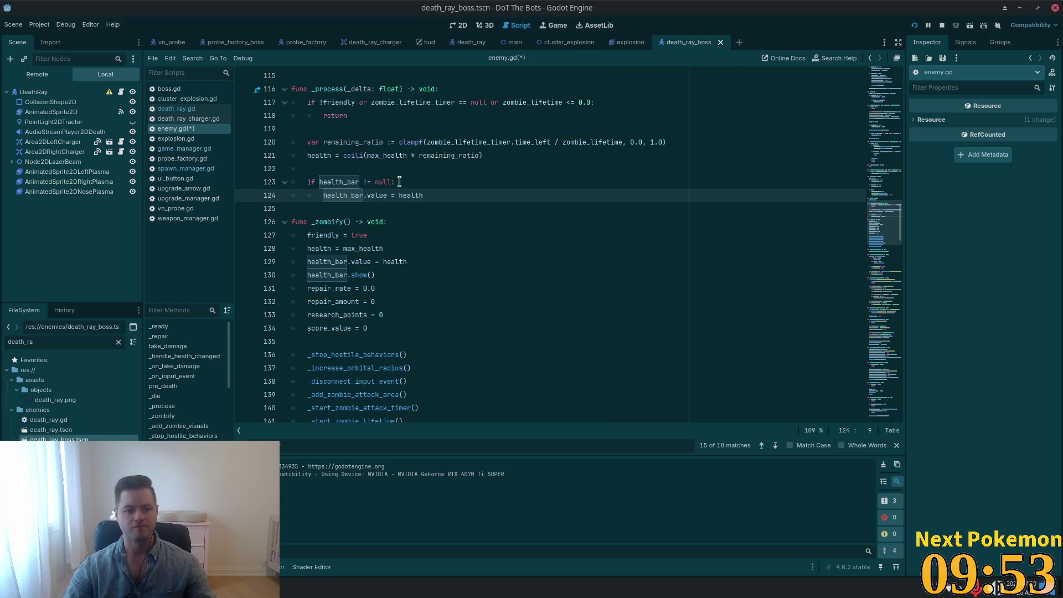
{"action": "left_click", "coordinate": [541, 248]}
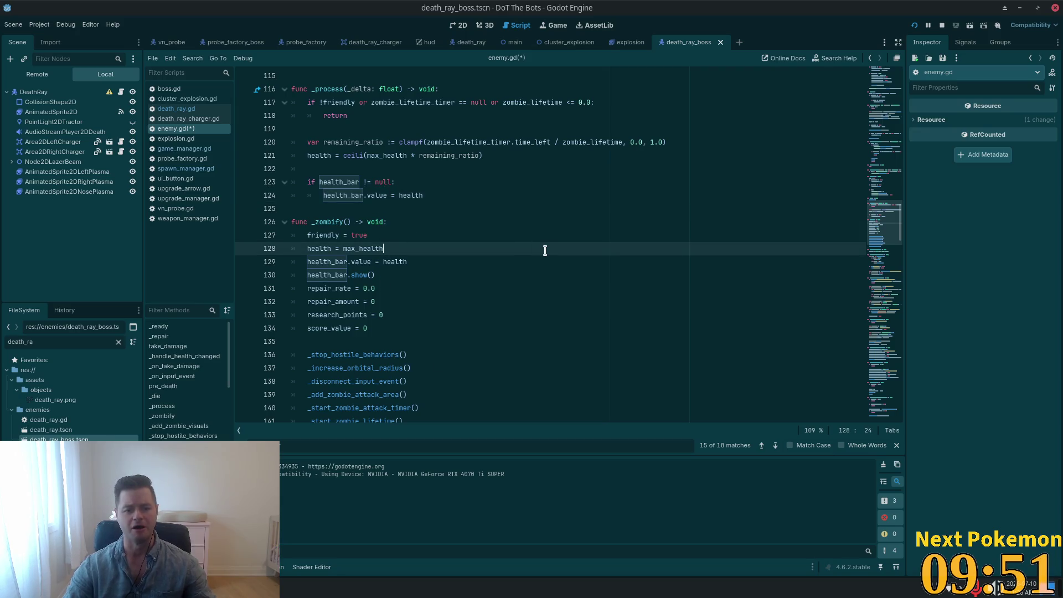
Add a health_bar != null check in _zombify and indent the value and show lines under it
{"action": "key", "text": "Return"}
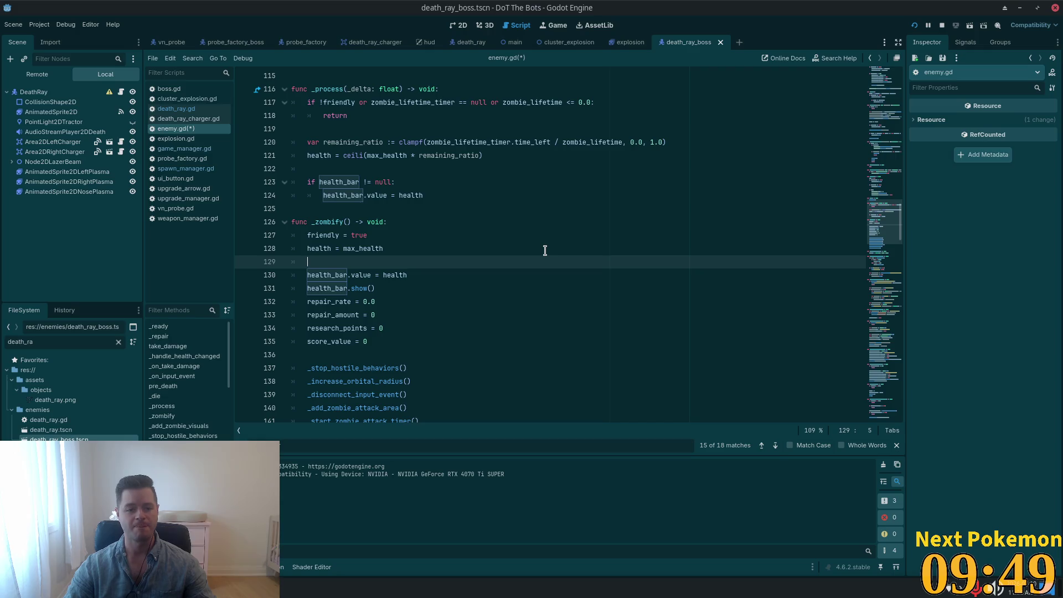
{"action": "type", "text": "ifhealth_bar"}
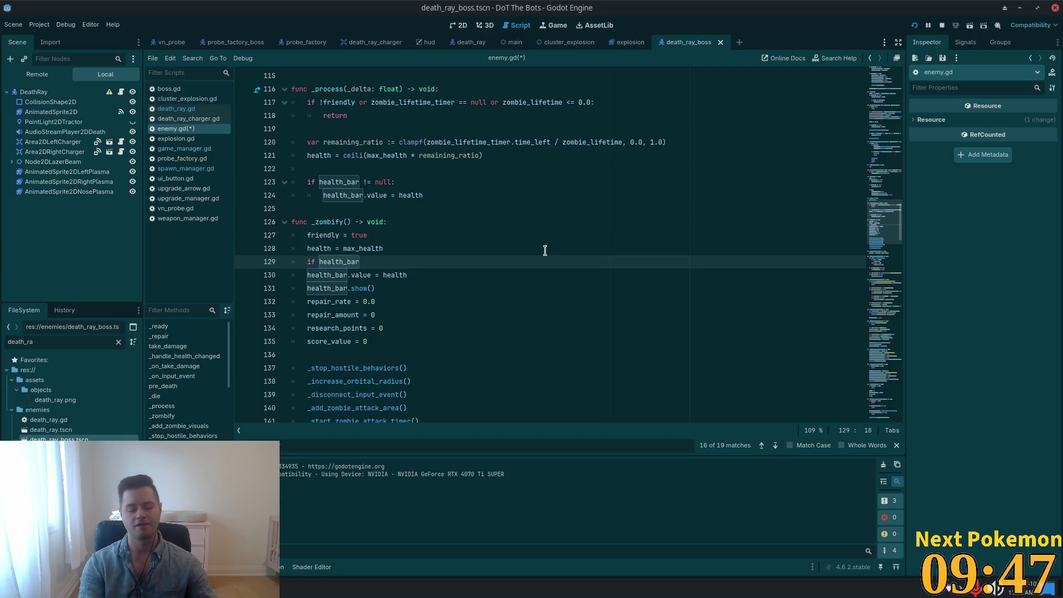
{"action": "type", "text": " =="}
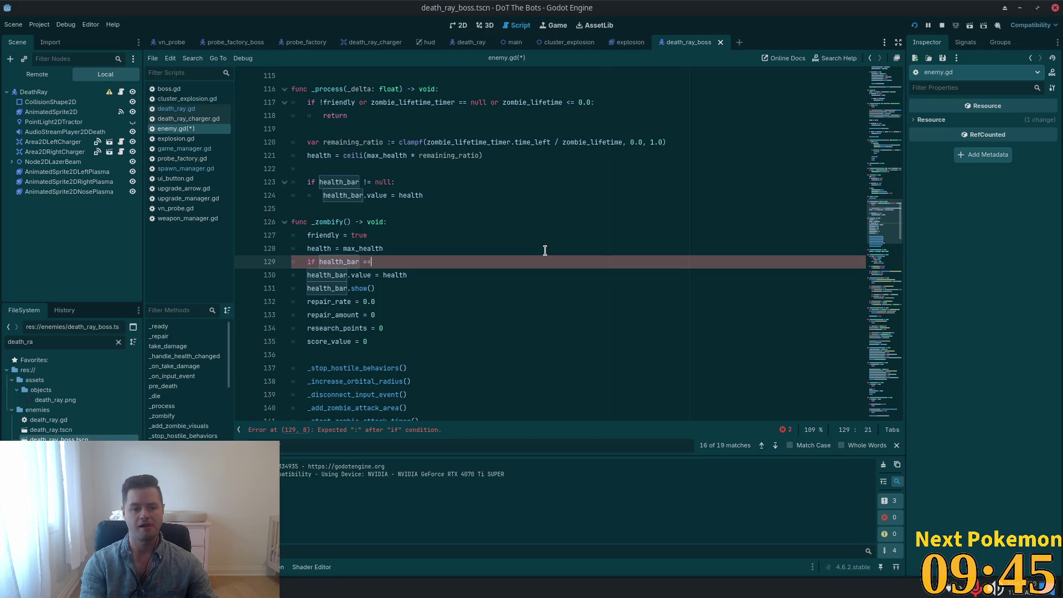
{"action": "type", "text": " null"}
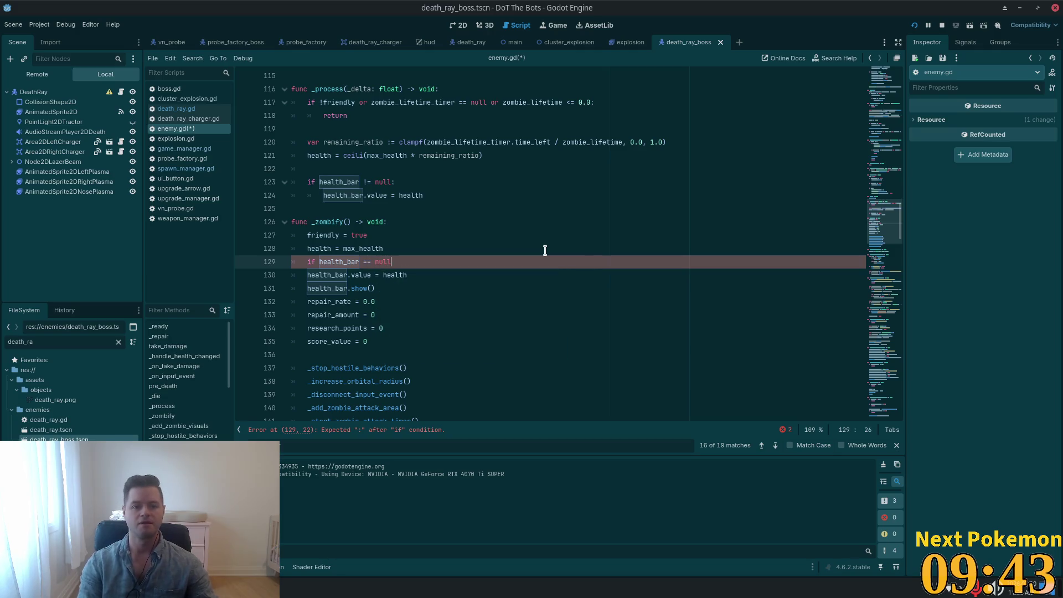
{"action": "key", "text": "Left"}
{"action": "key", "text": "Left"}
{"action": "key", "text": "Left"}
{"action": "key", "text": "BackSpace"}
{"action": "type", "text": "!"}
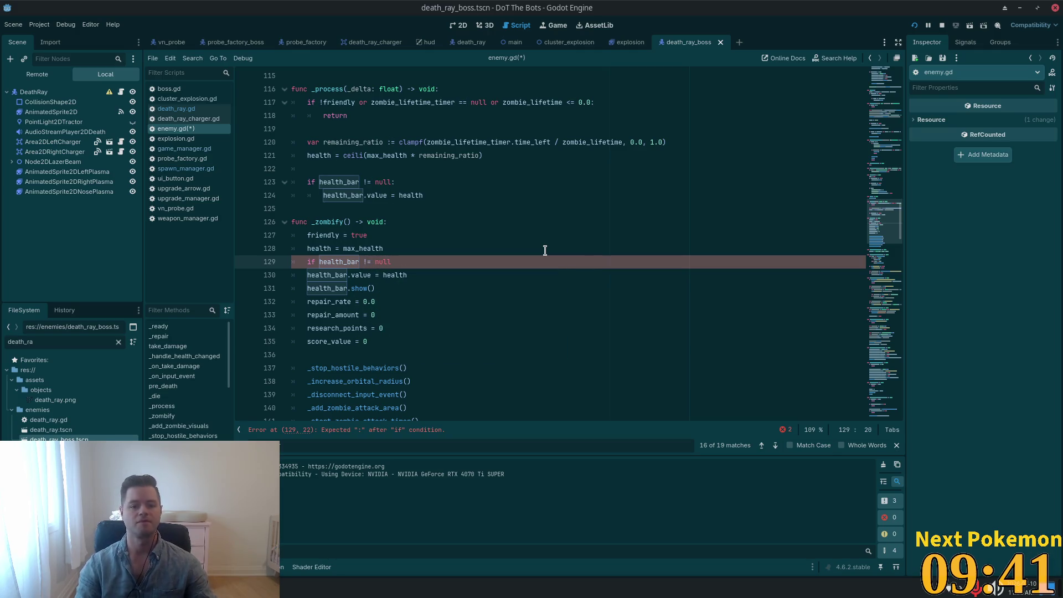
{"action": "left_click_drag", "start_coordinate": [377, 288], "coordinate": [307, 275]}
{"action": "key", "text": "Tab"}
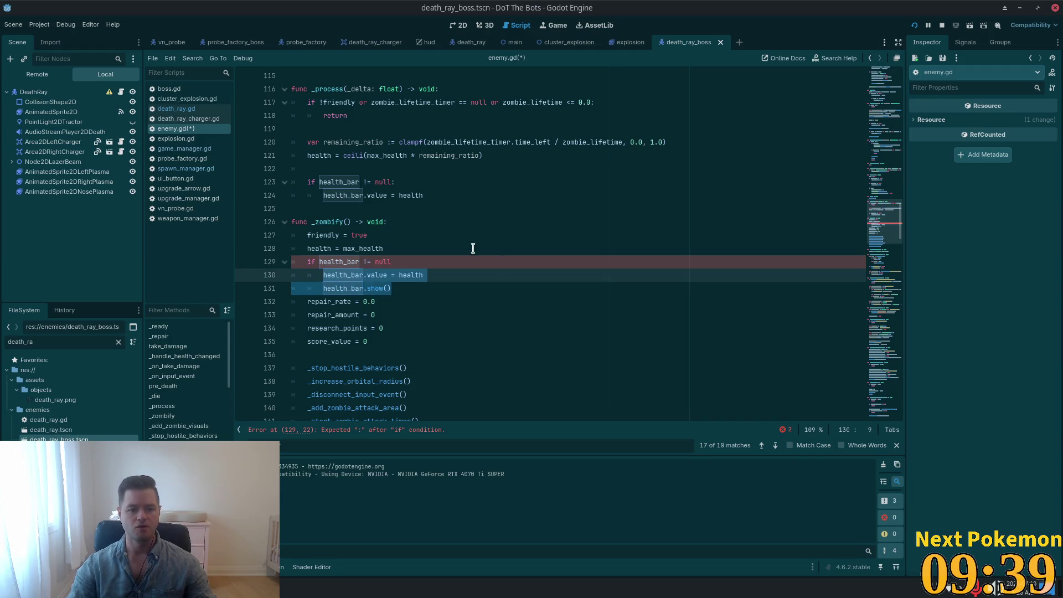
Insert a blank line after health = max_health and save enemy.gd
{"action": "left_click", "coordinate": [472, 248]}
{"action": "left_click", "coordinate": [372, 245]}
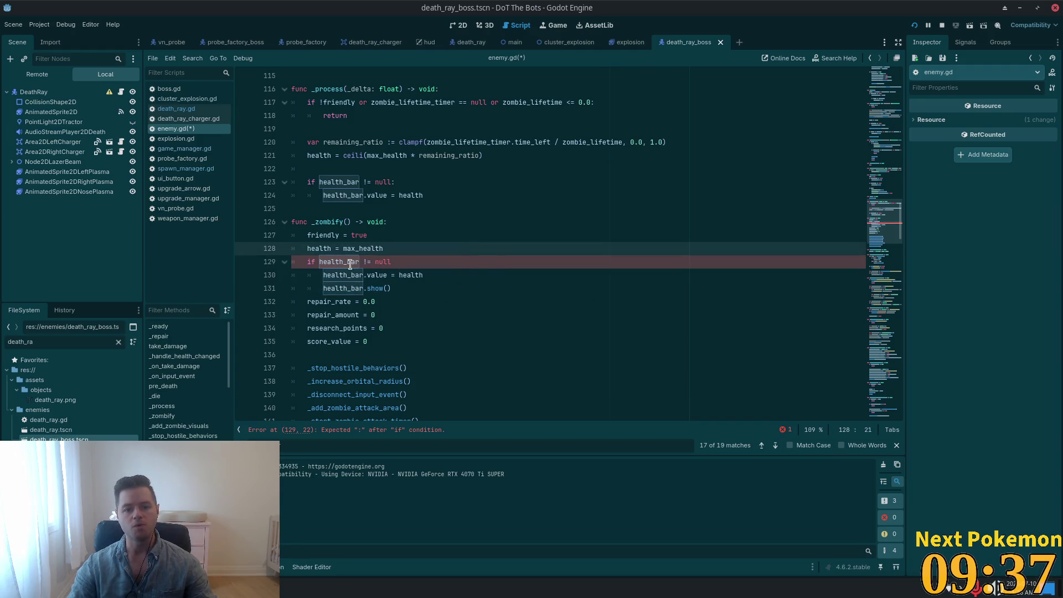
{"action": "left_click", "coordinate": [422, 248]}
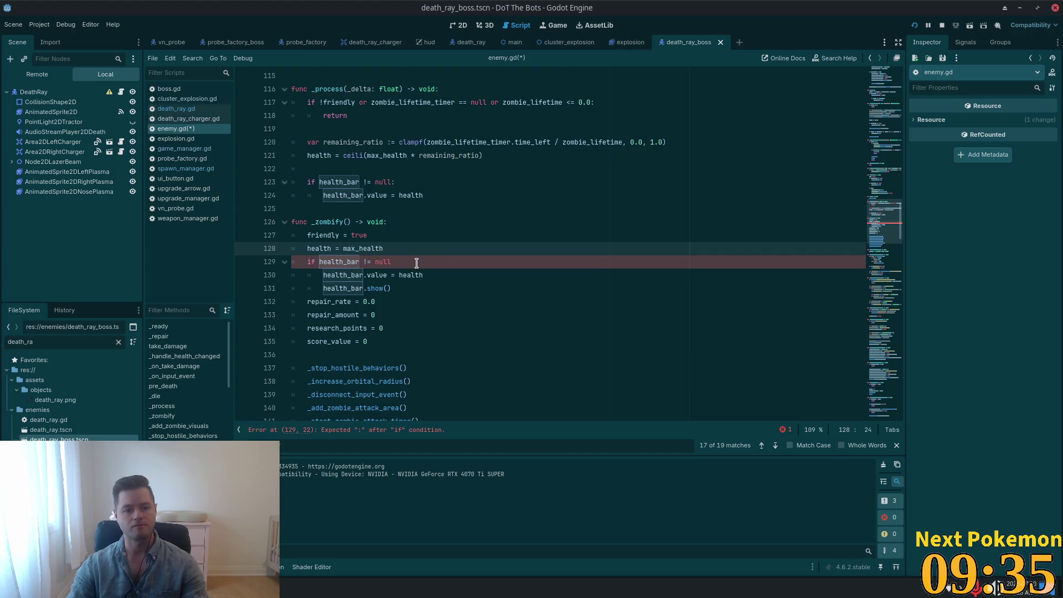
{"action": "key", "text": "Return"}
{"action": "left_click", "coordinate": [409, 276]}
{"action": "key", "text": "ctrl+s"}
Jump to the next health_bar occurrence from the search bar
{"action": "left_click", "coordinate": [505, 220]}
{"action": "left_click", "coordinate": [375, 304]}
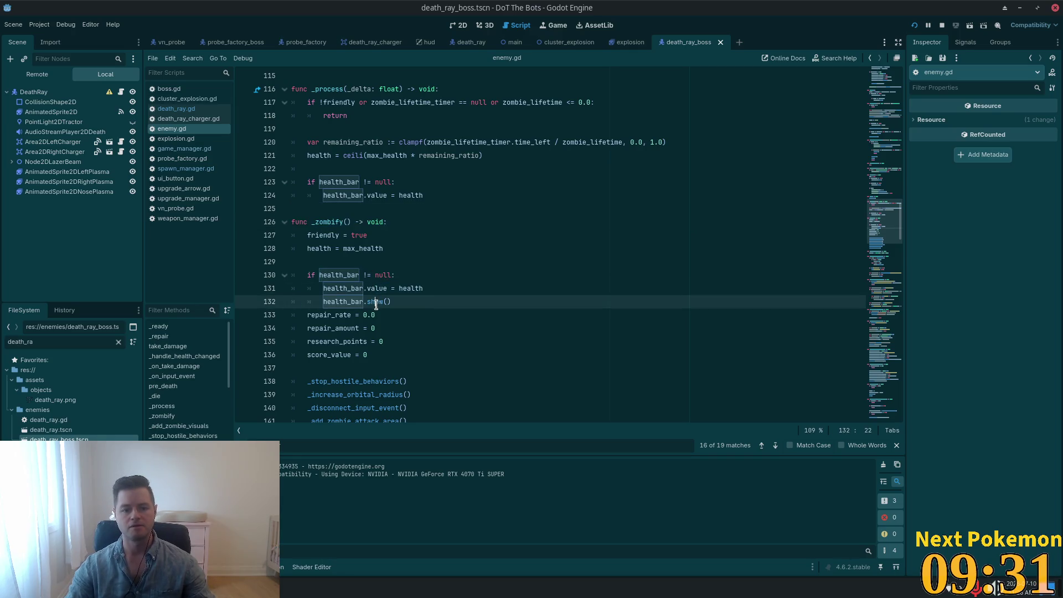
{"action": "left_click", "coordinate": [331, 449]}
{"action": "key", "text": "Return"}
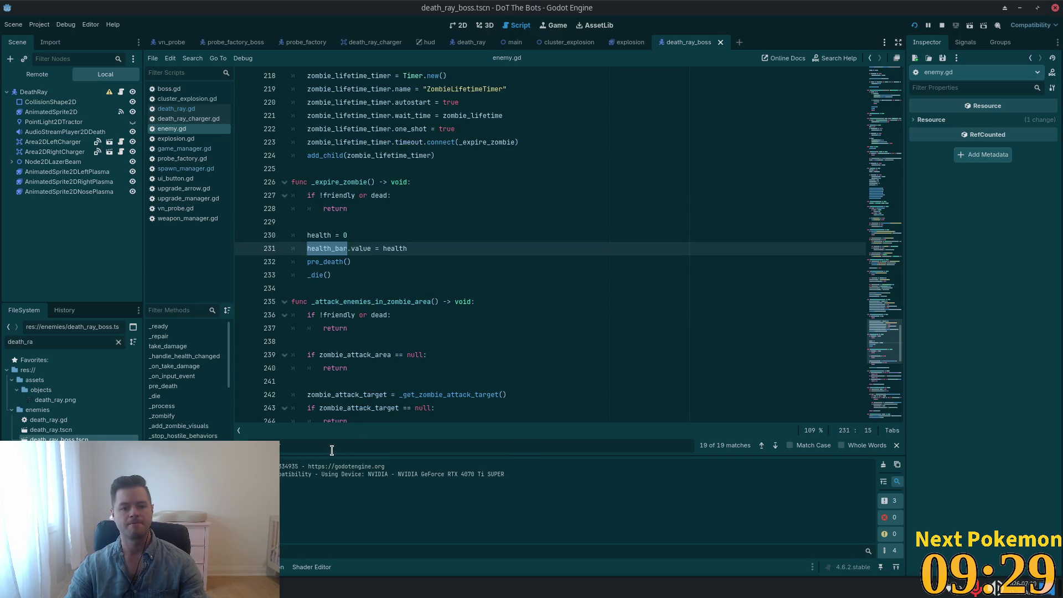
Guard the health_bar.value update after health = 0 with 'if health_bar != null:' and save
{"action": "left_click", "coordinate": [579, 241]}
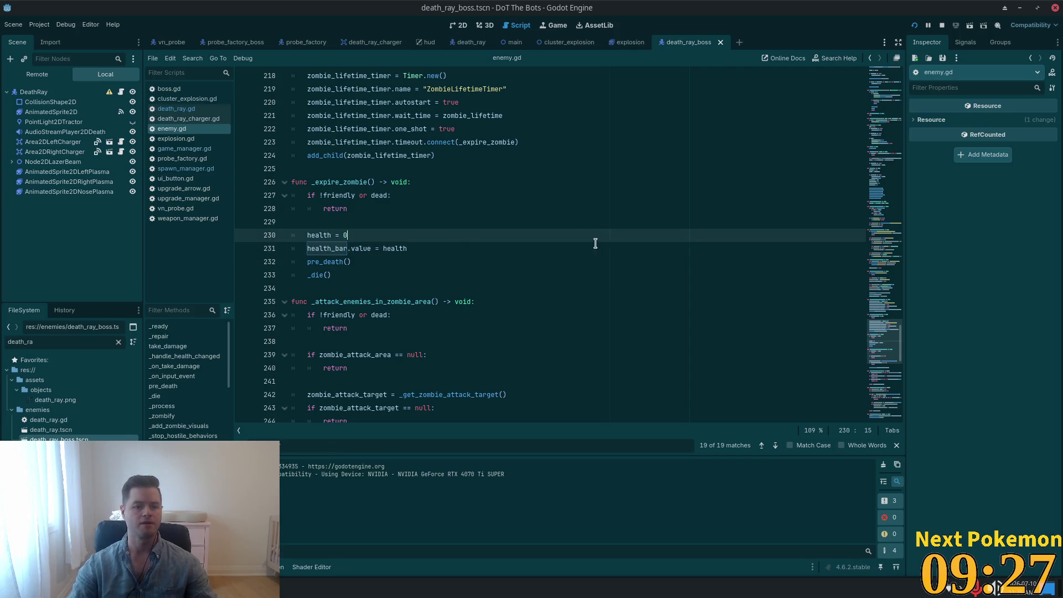
{"action": "key", "text": "Return"}
{"action": "key", "text": "Return"}
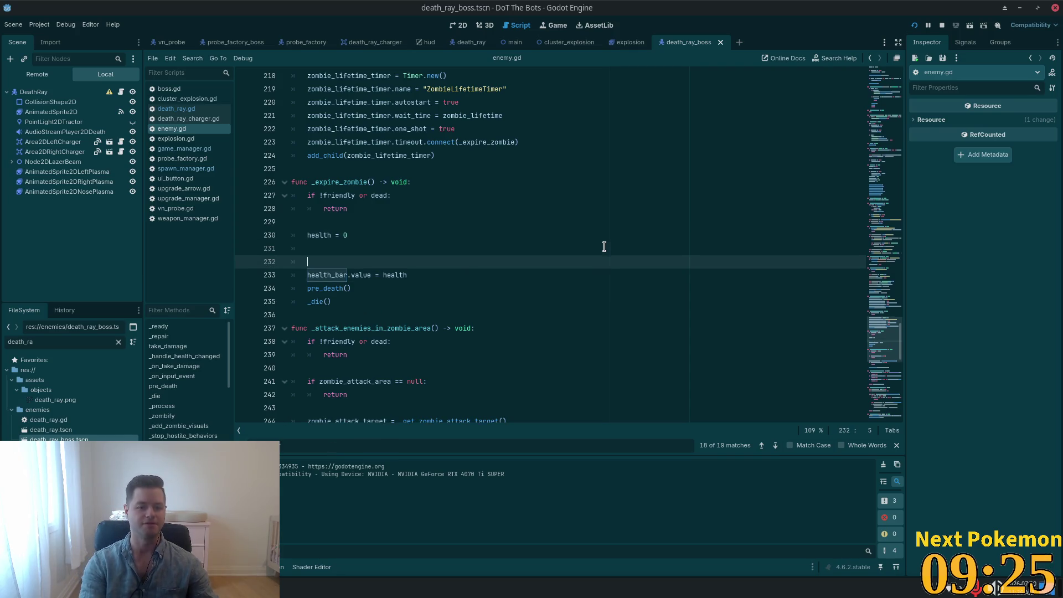
{"action": "type", "text": "ifhealth_bar != "}
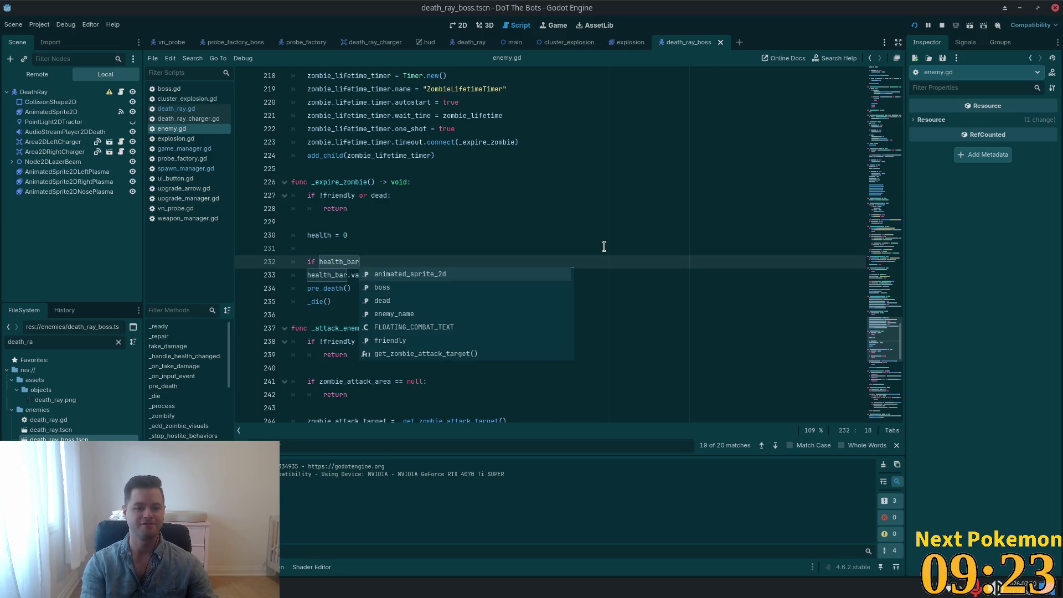
{"action": "type", "text": "n"}
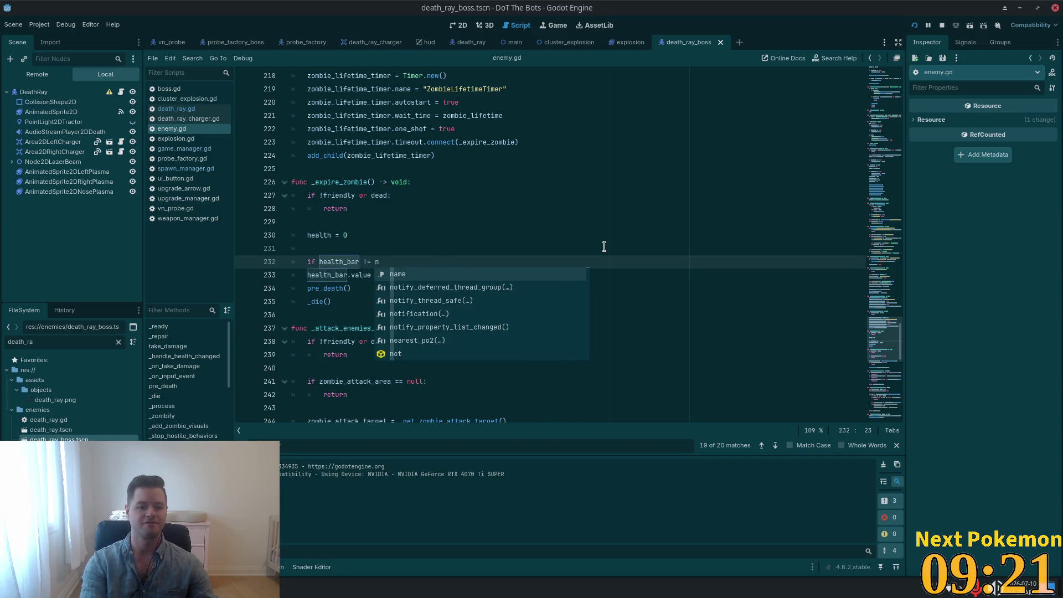
{"action": "type", "text": "ull"}
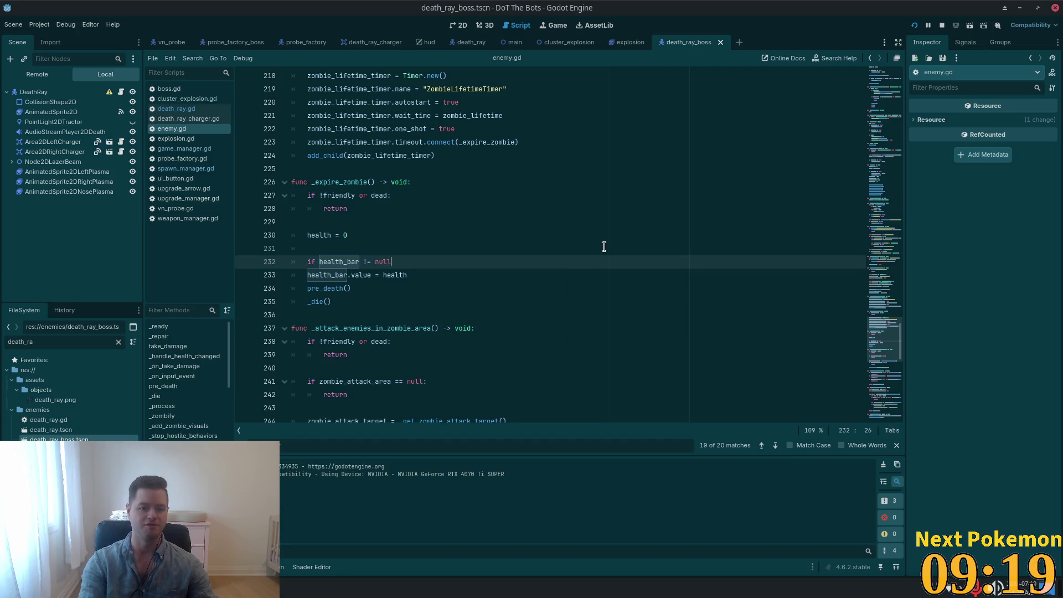
{"action": "left_click_drag", "start_coordinate": [410, 278], "coordinate": [292, 276]}
{"action": "key", "text": "Tab"}
{"action": "left_click", "coordinate": [400, 266]}
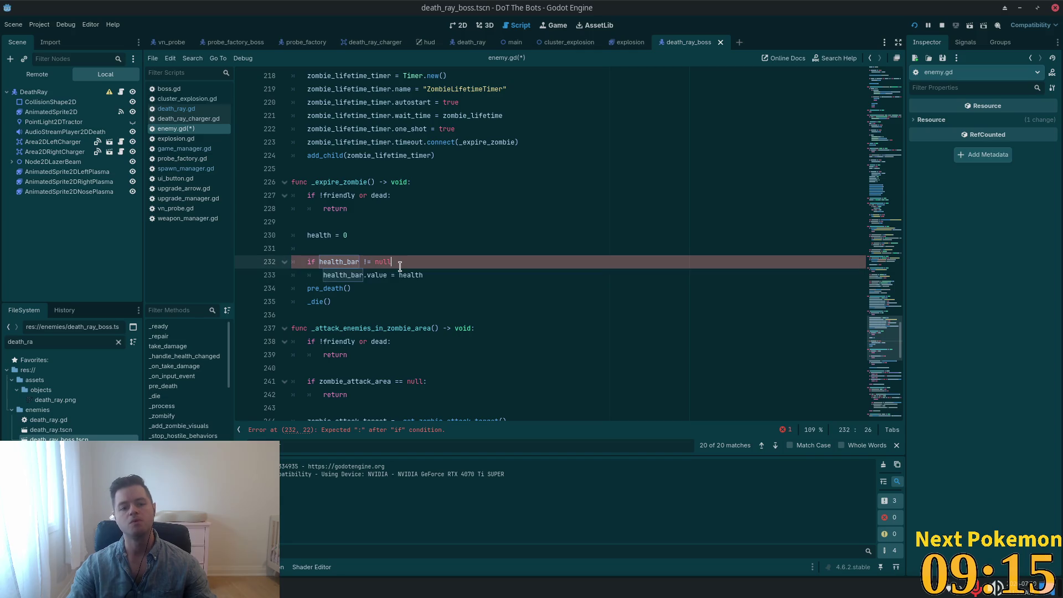
{"action": "type", "text": ":"}
{"action": "key", "text": "ctrl+s"}
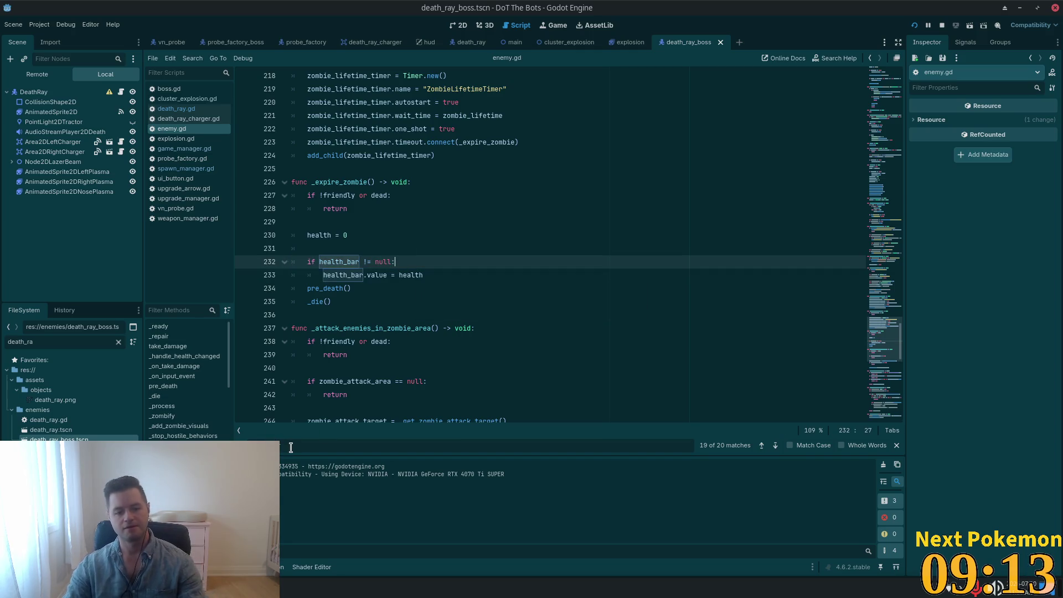
Step through the remaining health_bar matches with F3, then switch to Cursor's game_manager.gd
{"action": "key", "text": "F3"}
{"action": "key", "text": "F3"}
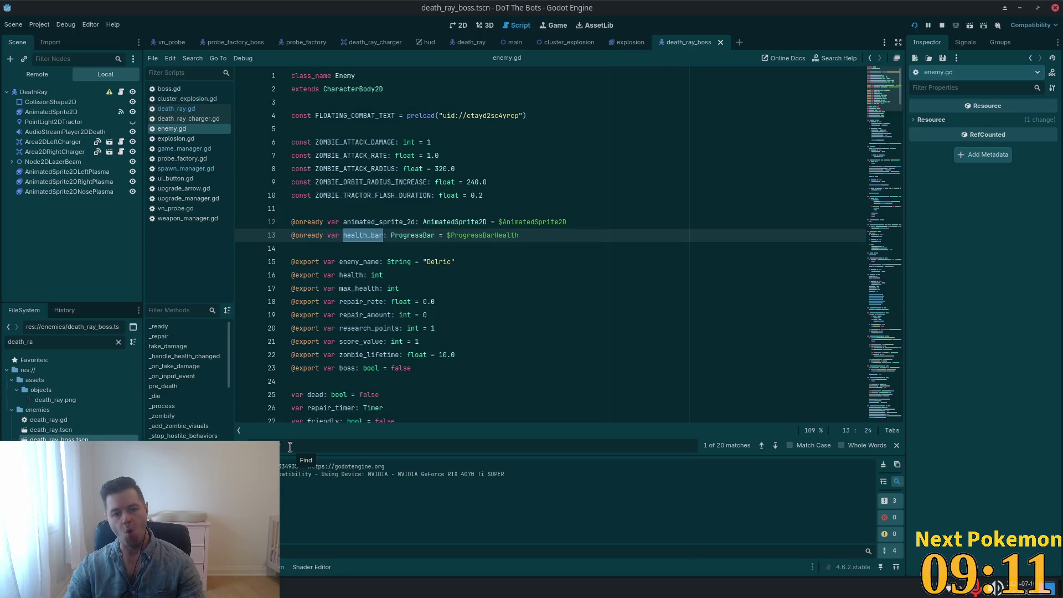
{"action": "key", "text": "F3"}
{"action": "key", "text": "F3"}
{"action": "key", "text": "F3"}
{"action": "key", "text": "F3"}
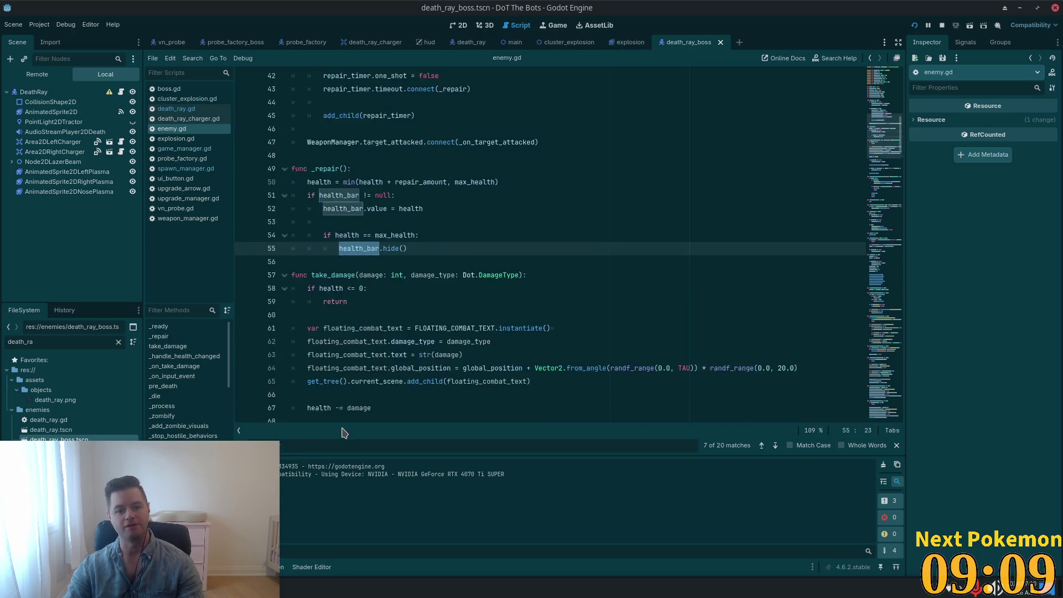
{"action": "key", "text": "F3"}
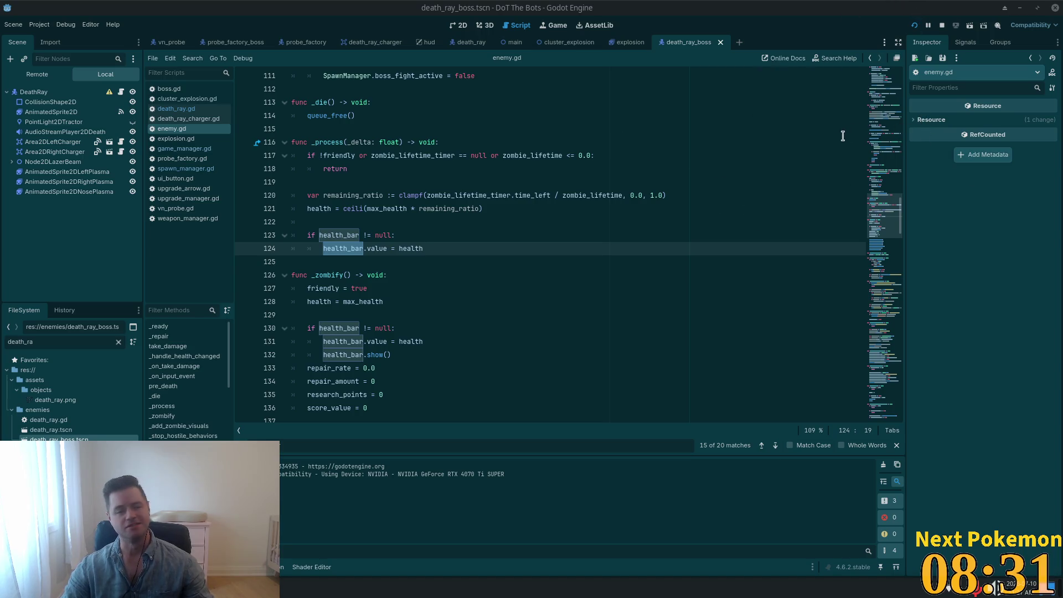
{"action": "scroll", "coordinate": [380, 211], "scroll_direction": "up", "scroll_amount": 10}
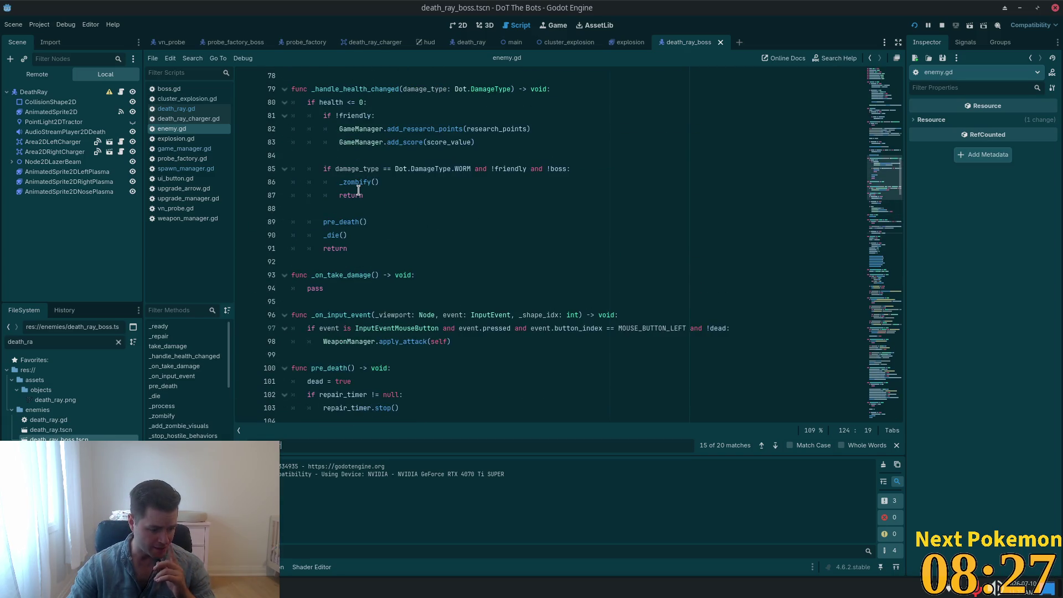
{"action": "scroll", "coordinate": [527, 239], "scroll_direction": "up", "scroll_amount": 10}
{"action": "key", "text": "alt+Tab"}
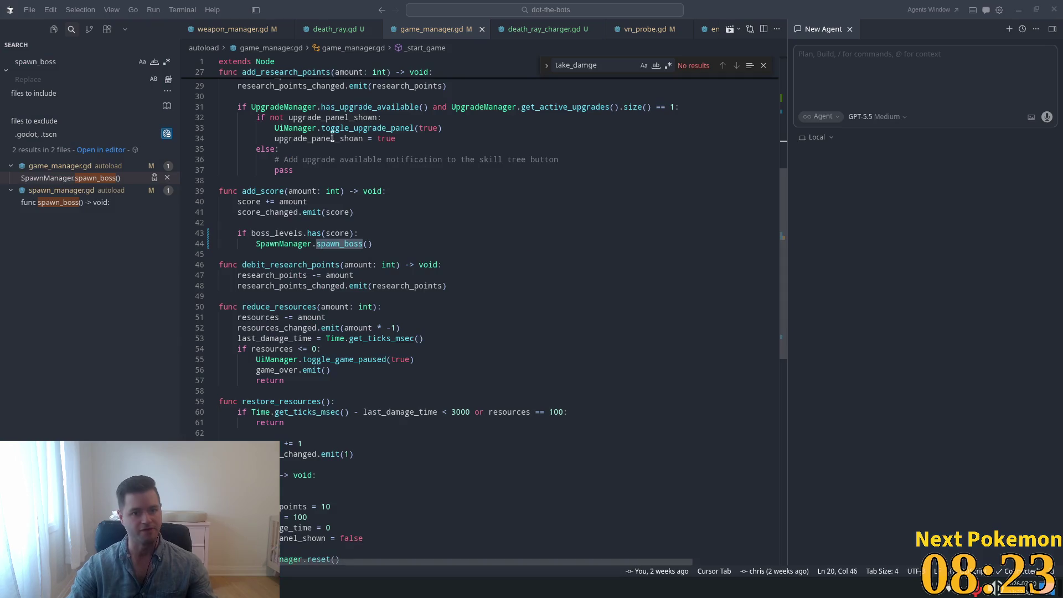
Search Cursor's quick-open for death_ray, then dismiss it and return to game_manager.gd
{"action": "left_click", "coordinate": [325, 138]}
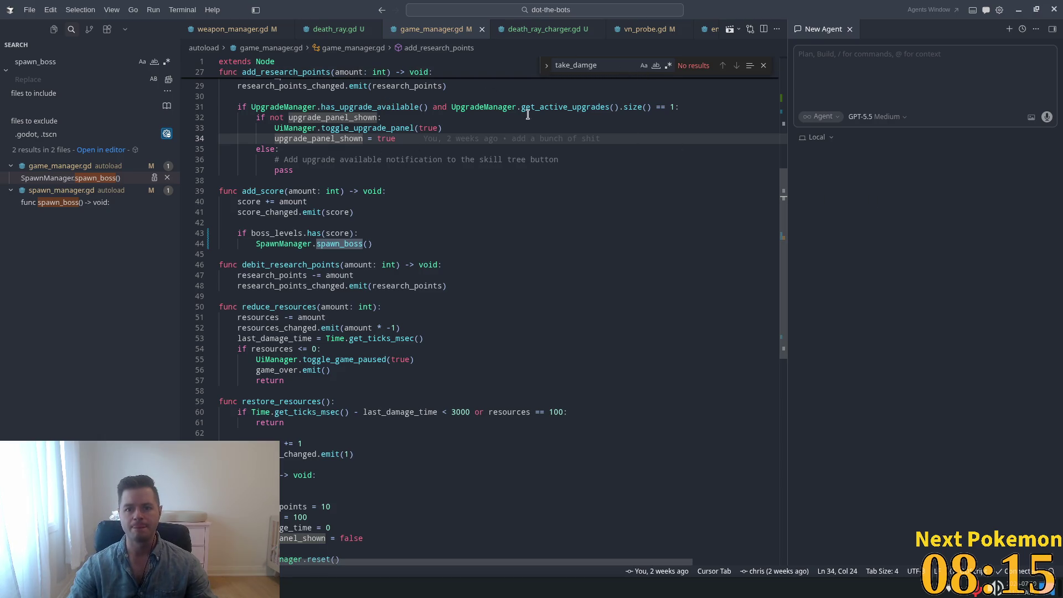
{"action": "mouse_move", "coordinate": [394, 92]}
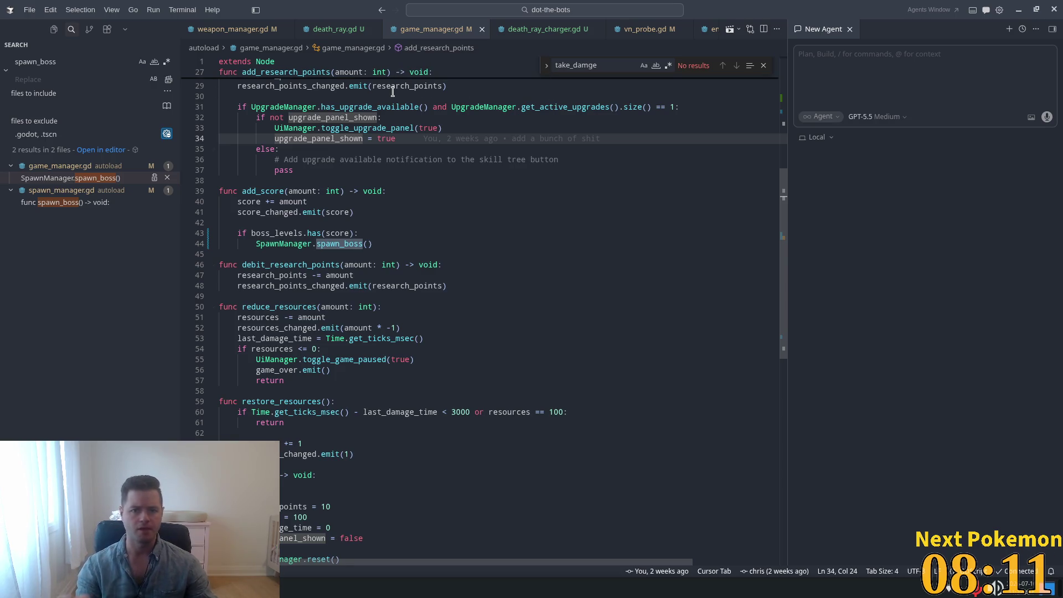
{"action": "key", "text": "ctrl+p"}
{"action": "type", "text": "deawth_"}
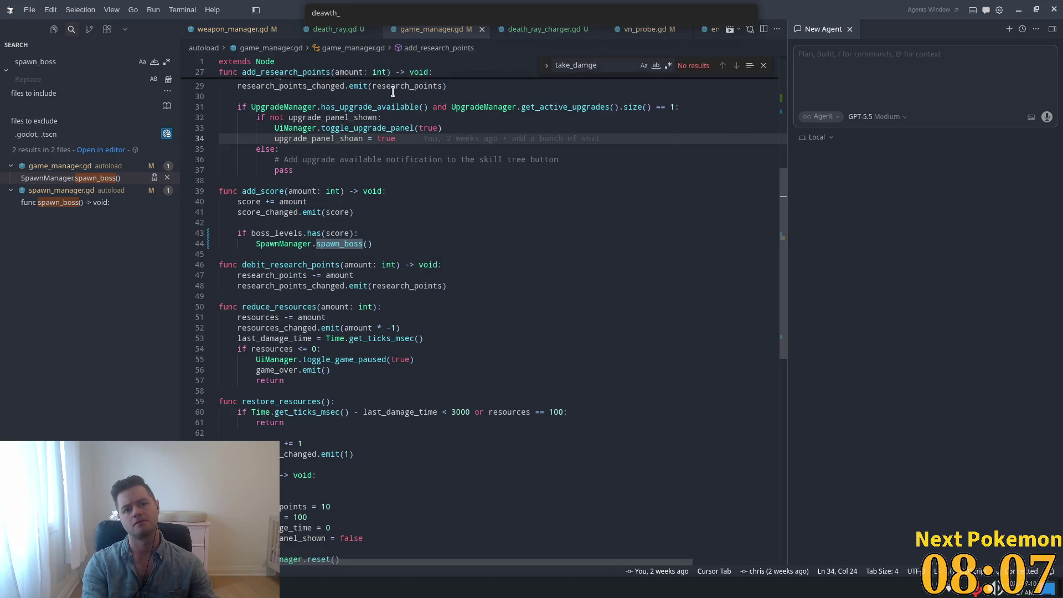
{"action": "key", "text": "BackSpace"}
{"action": "key", "text": "BackSpace"}
{"action": "key", "text": "BackSpace"}
{"action": "type", "text": "e"}
{"action": "key", "text": "BackSpace"}
{"action": "type", "text": "th_r"}
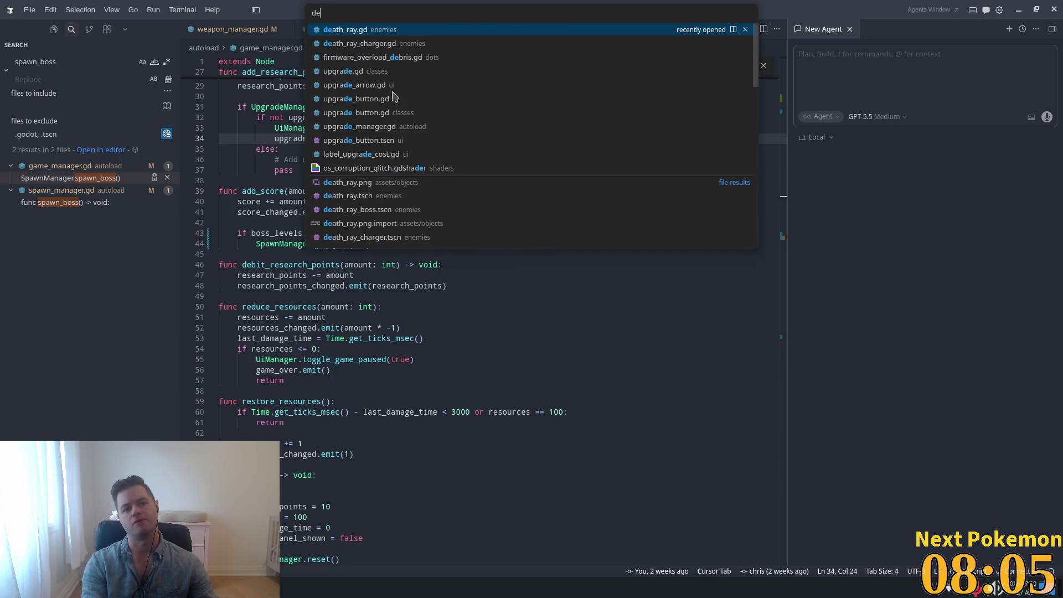
{"action": "type", "text": "ay"}
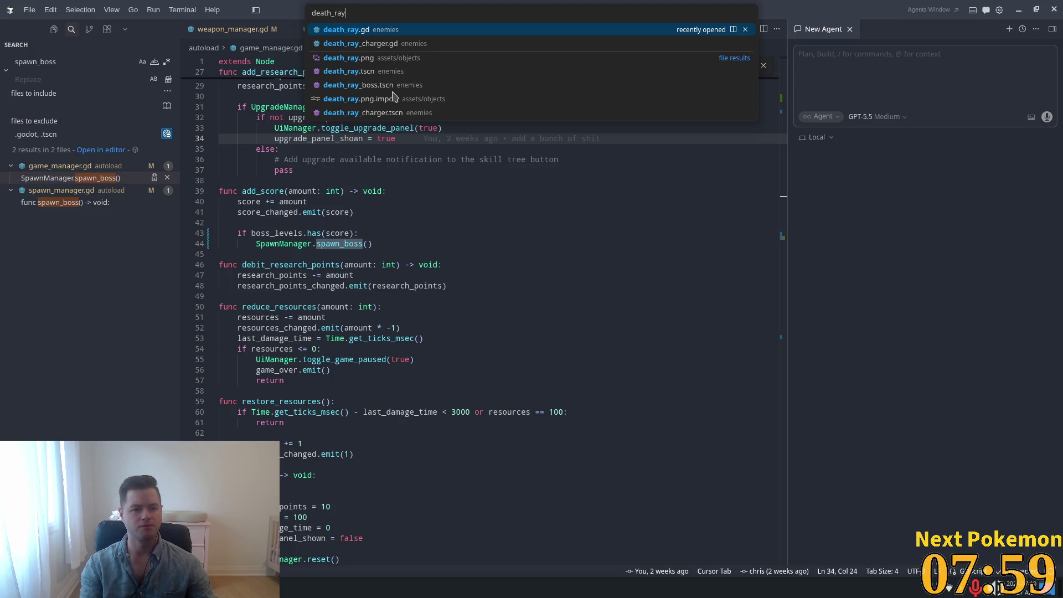
{"action": "left_click", "coordinate": [562, 222]}
{"action": "scroll", "coordinate": [526, 216], "scroll_direction": "up", "scroll_amount": 6}
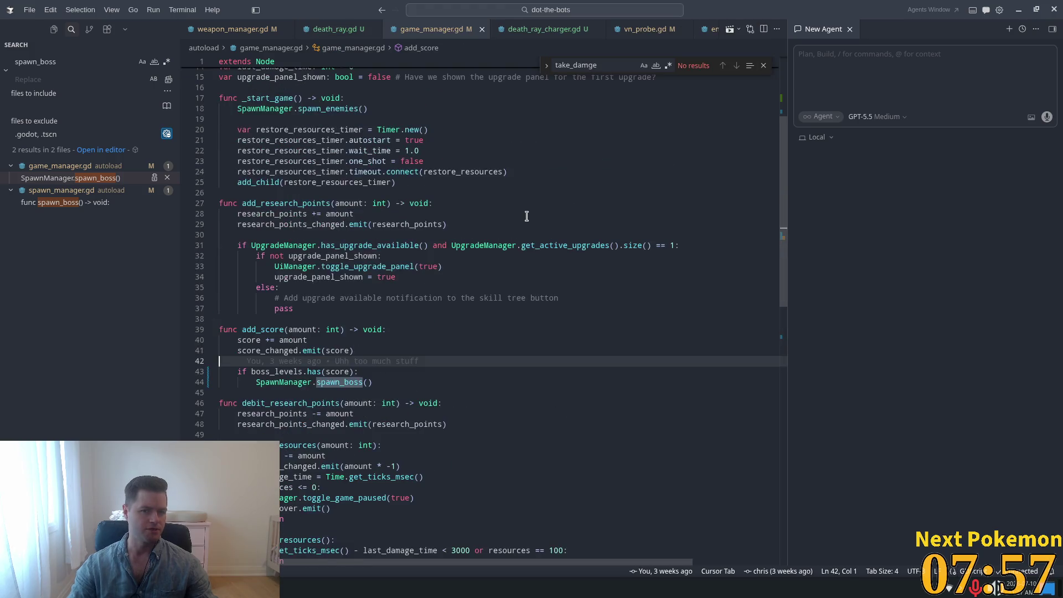
{"action": "scroll", "coordinate": [526, 216], "scroll_direction": "up", "scroll_amount": 2}
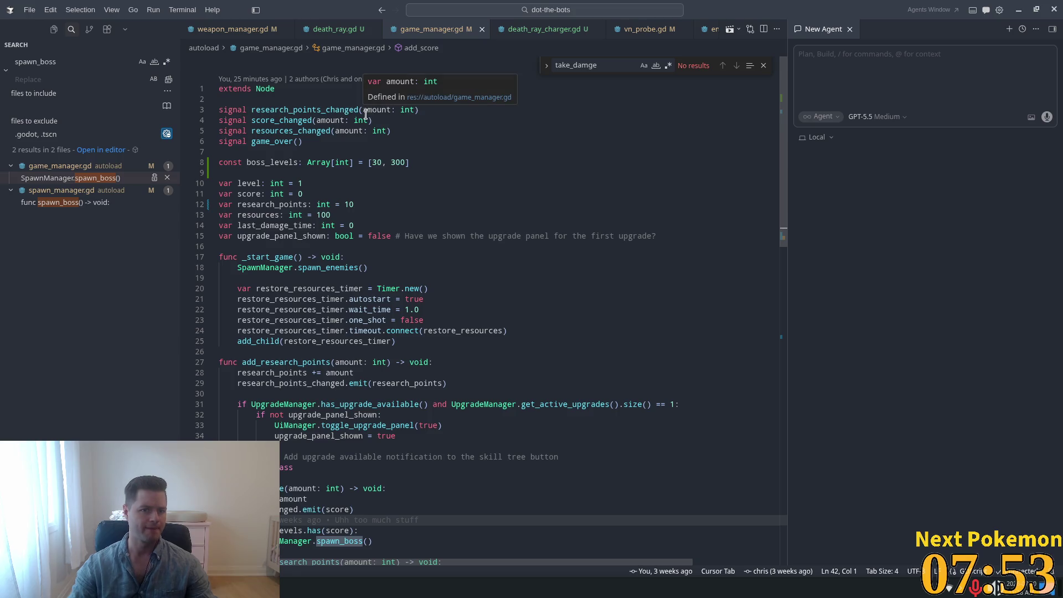
Open boss.gd to confirm Boss extends Enemy, then return to enemy.gd's _repair in Godot
{"action": "key", "text": "ctrl+p"}
{"action": "type", "text": "boss"}
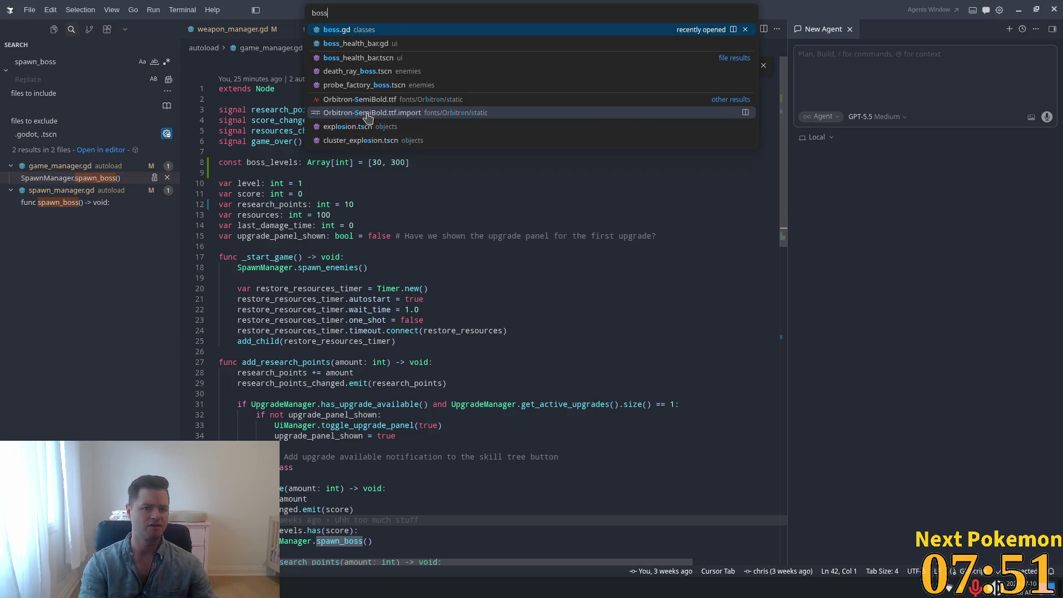
{"action": "key", "text": "Return"}
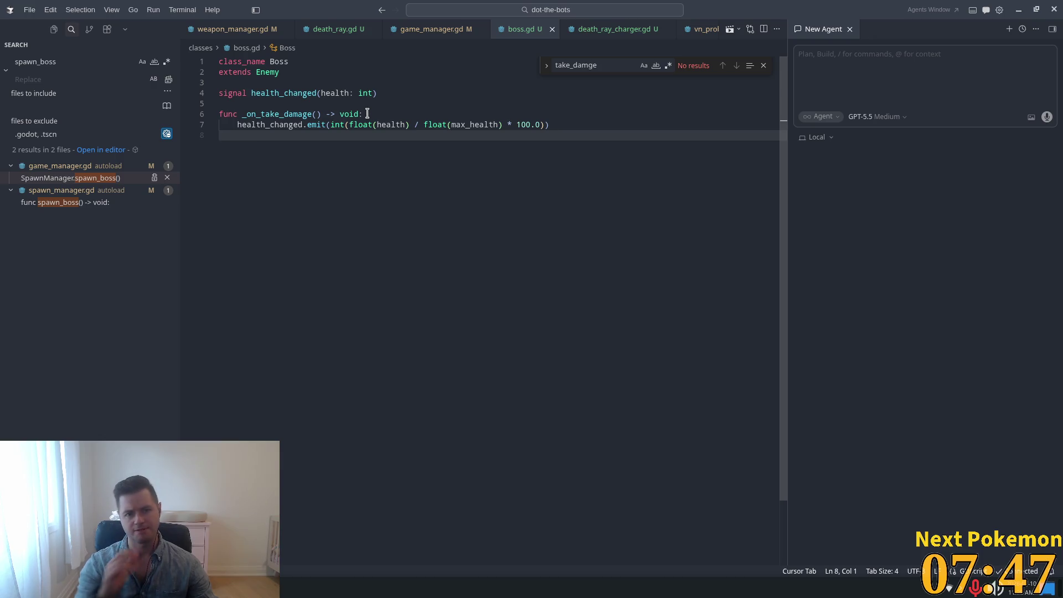
{"action": "double_click", "coordinate": [312, 72]}
{"action": "double_click", "coordinate": [279, 62]}
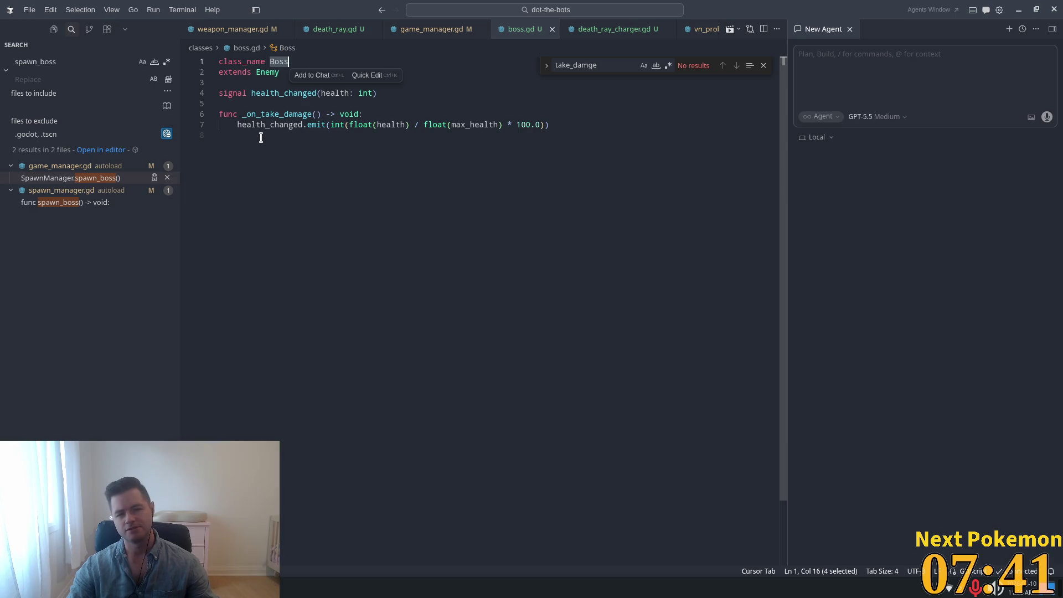
{"action": "key", "text": "alt+Tab"}
{"action": "left_click", "coordinate": [520, 202]}
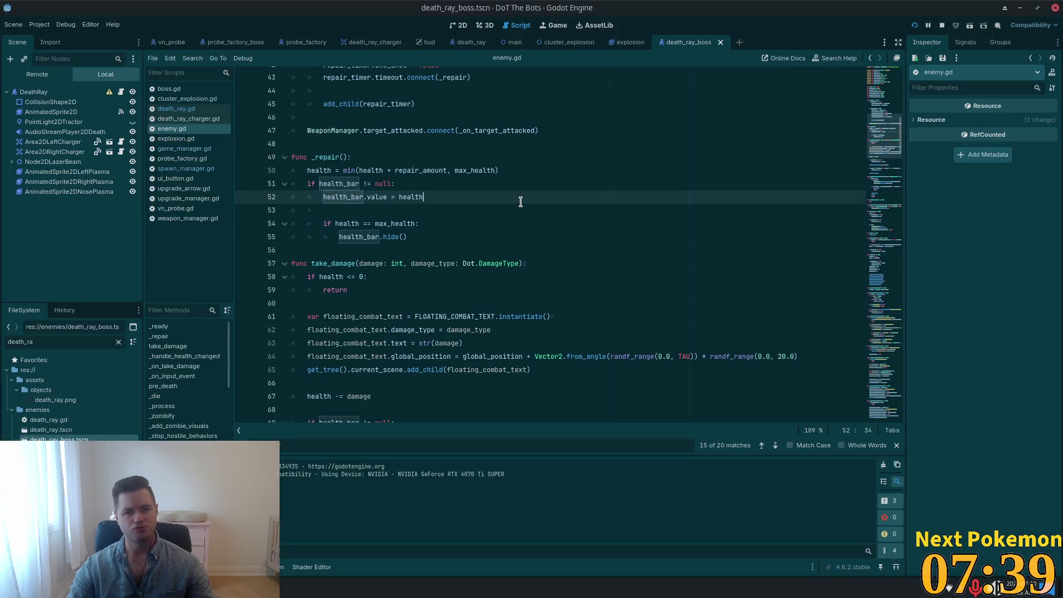
Check enemy.gd's health_bar and boss flag declarations in Godot's script editor
{"action": "scroll", "coordinate": [546, 199], "scroll_direction": "up", "scroll_amount": 5}
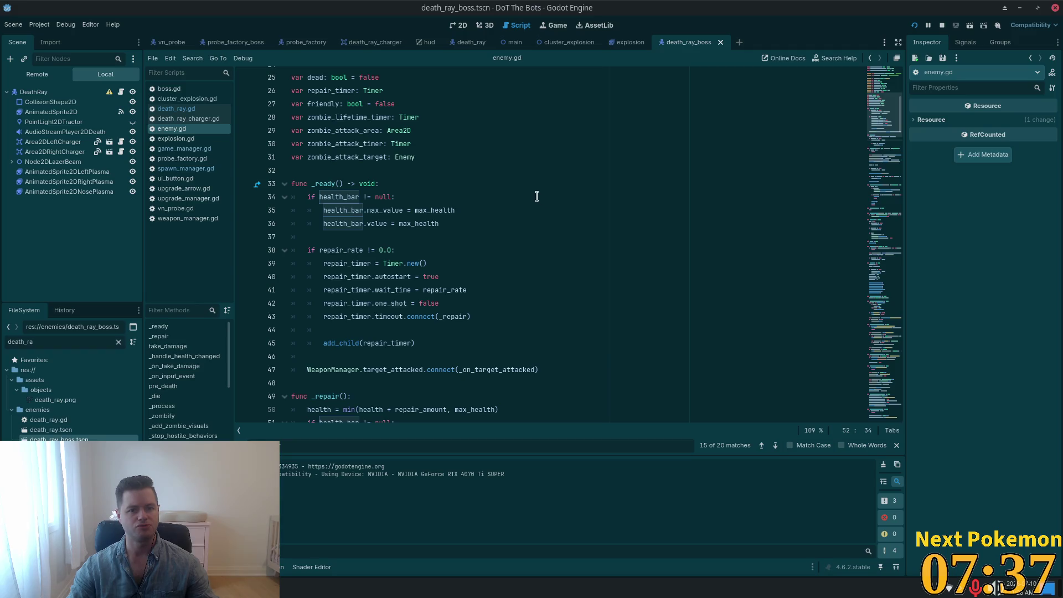
{"action": "key", "text": "alt+Tab"}
{"action": "key", "text": "alt+Tab"}
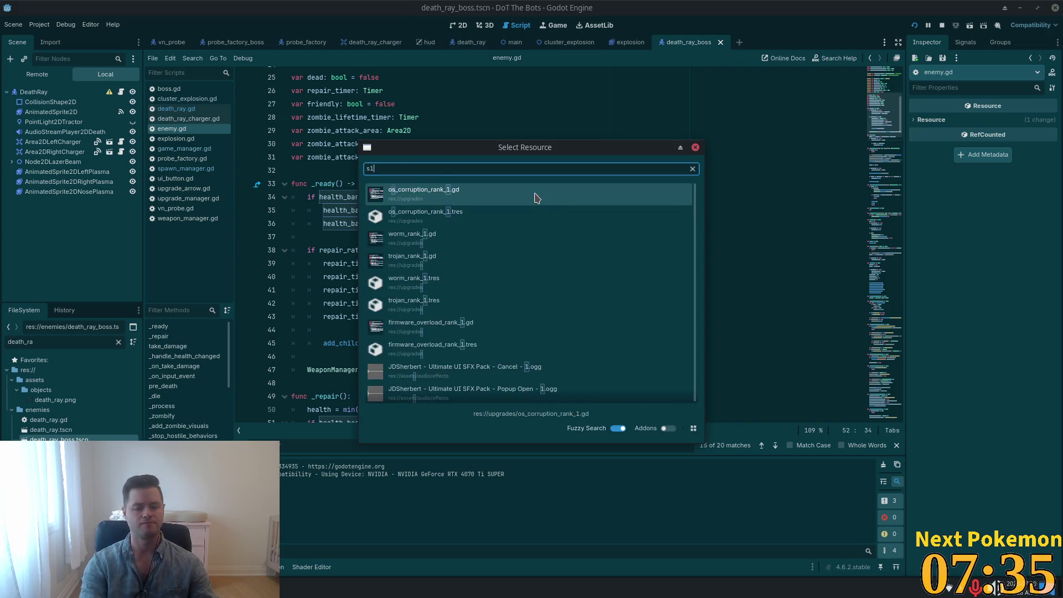
{"action": "key", "text": "Escape"}
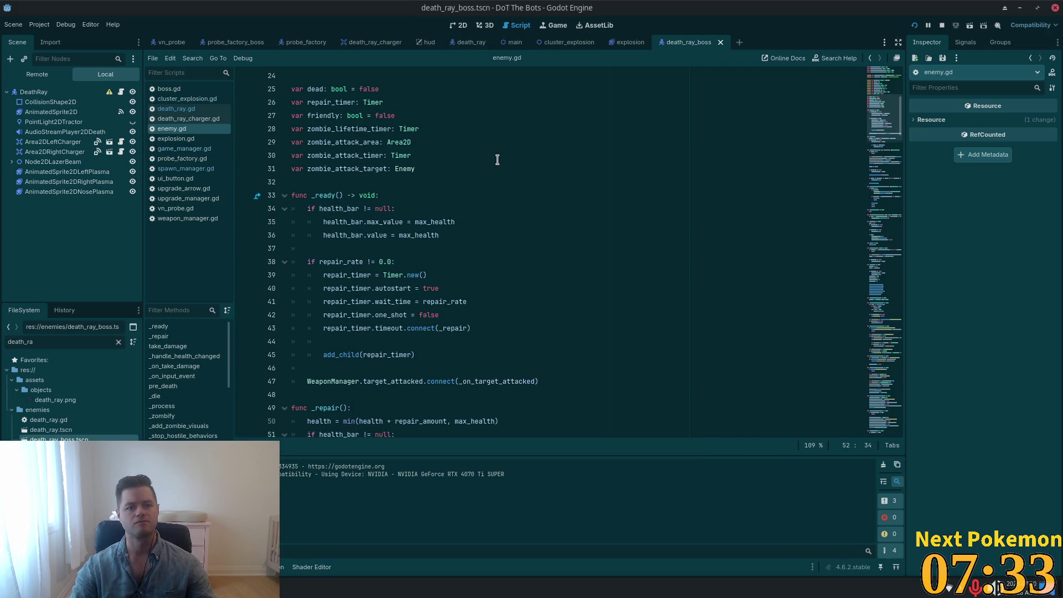
{"action": "scroll", "coordinate": [501, 162], "scroll_direction": "up", "scroll_amount": 5}
{"action": "scroll", "coordinate": [557, 192], "scroll_direction": "down", "scroll_amount": 10}
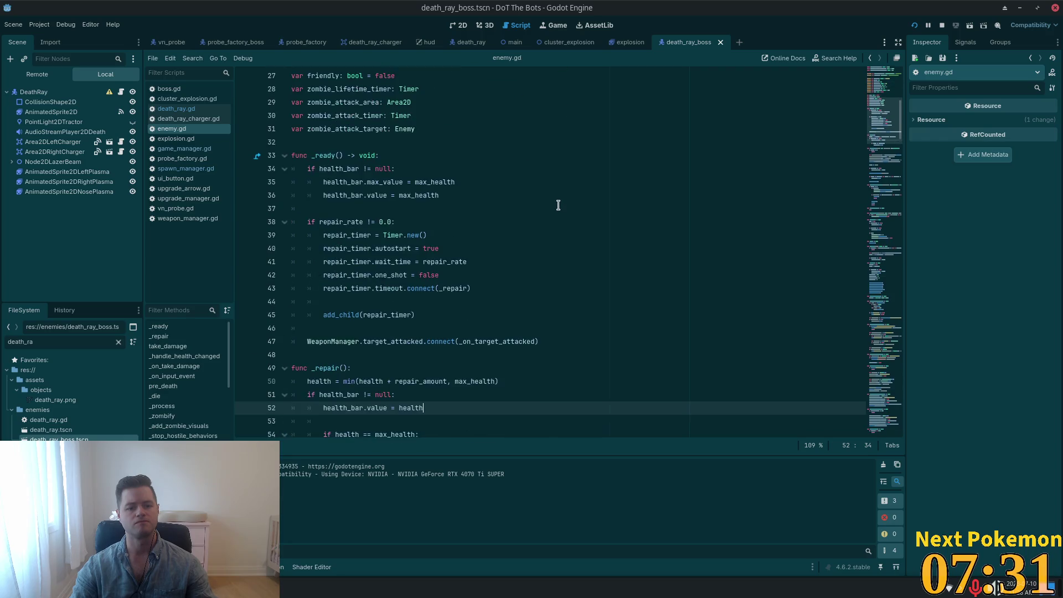
{"action": "key", "text": "alt+Left"}
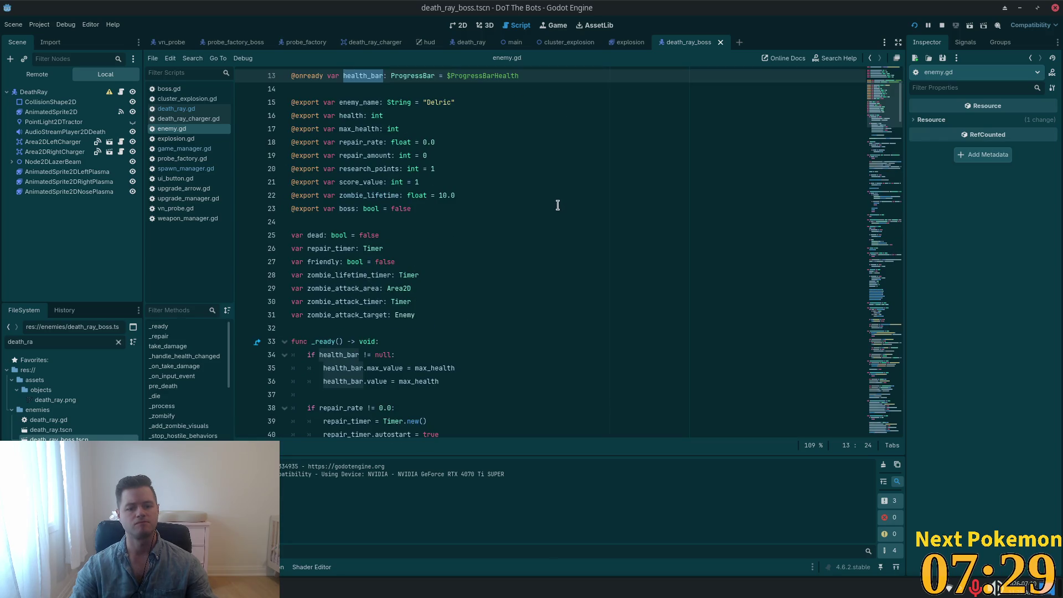
{"action": "left_click", "coordinate": [556, 205]}
Open spawn_manager.gd via the 'spawn_mana' file search and jump to its top
{"action": "key", "text": "shift+alt+o"}
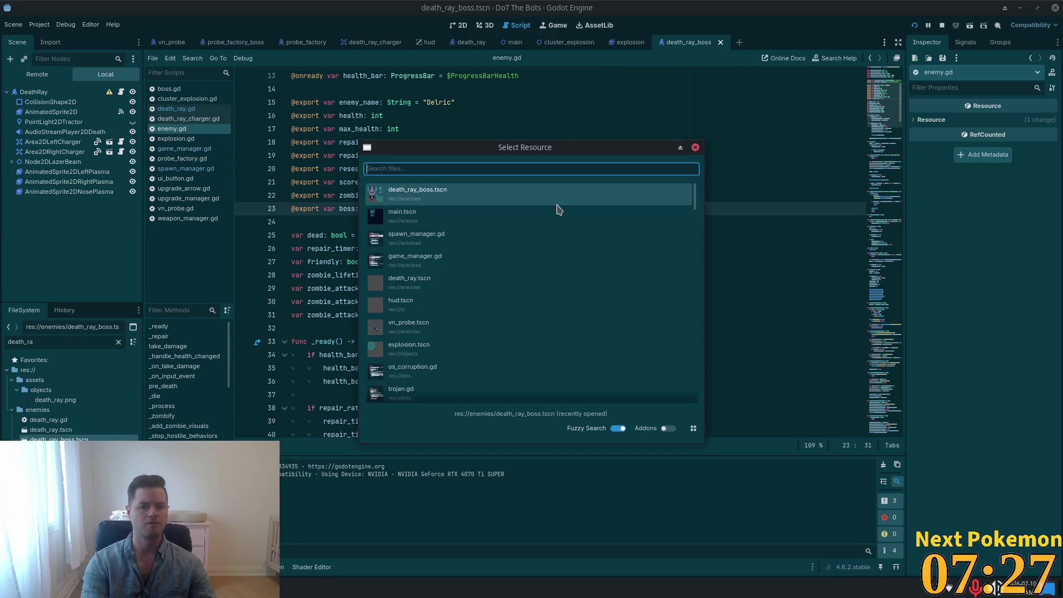
{"action": "type", "text": "spawn_mana"}
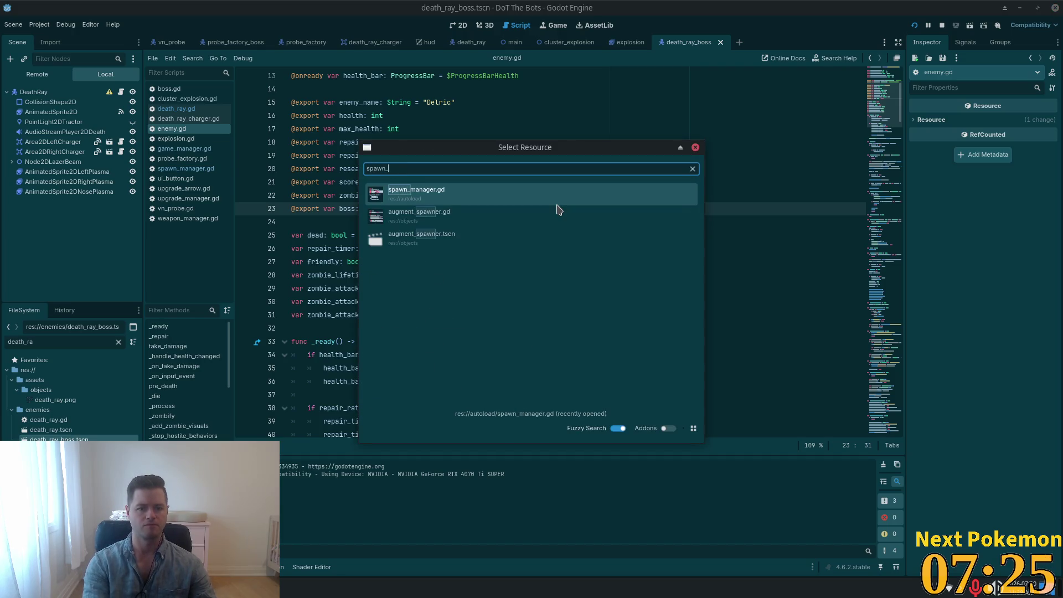
{"action": "key", "text": "Return"}
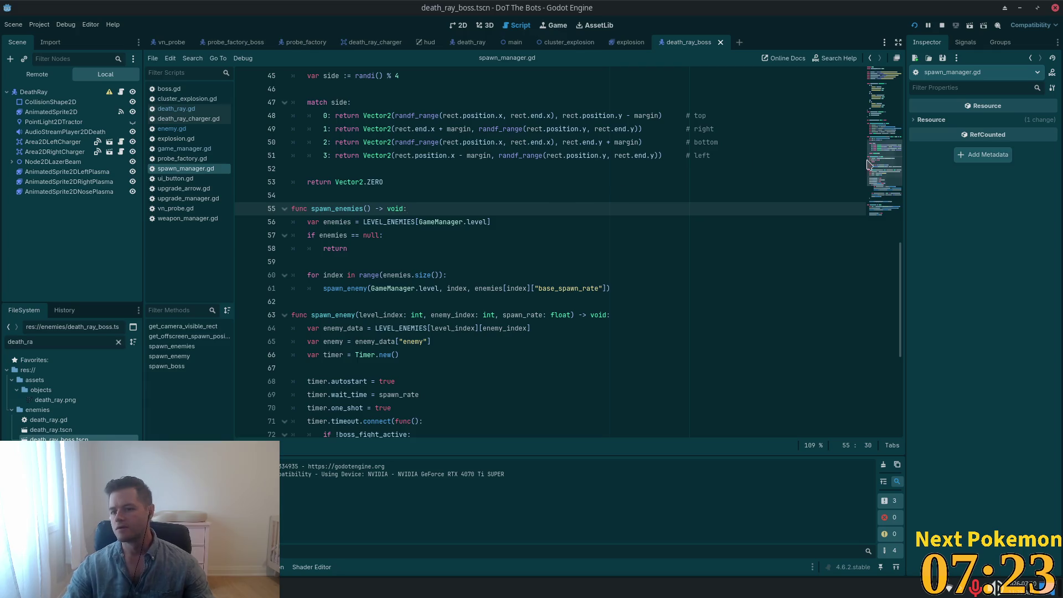
{"action": "left_click", "coordinate": [884, 80]}
{"action": "left_click", "coordinate": [476, 181]}
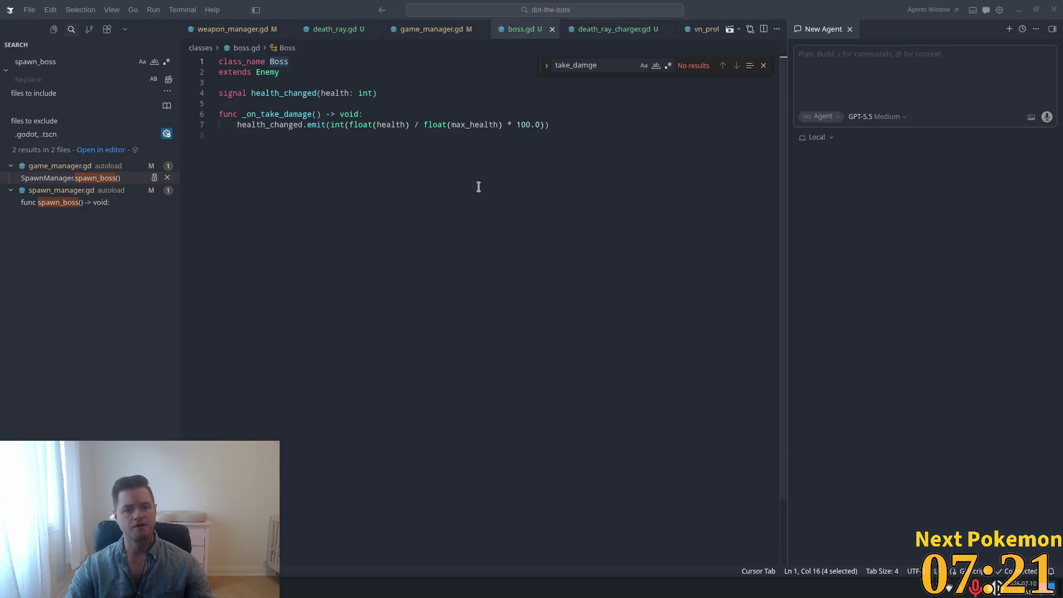
Open spawn_manager.gd in Cursor, select BOSS_ENEMIES, and scroll down to spawn_boss()
{"action": "key", "text": "alt+Tab"}
{"action": "key", "text": "ctrl+p"}
{"action": "type", "text": "spawn_"}
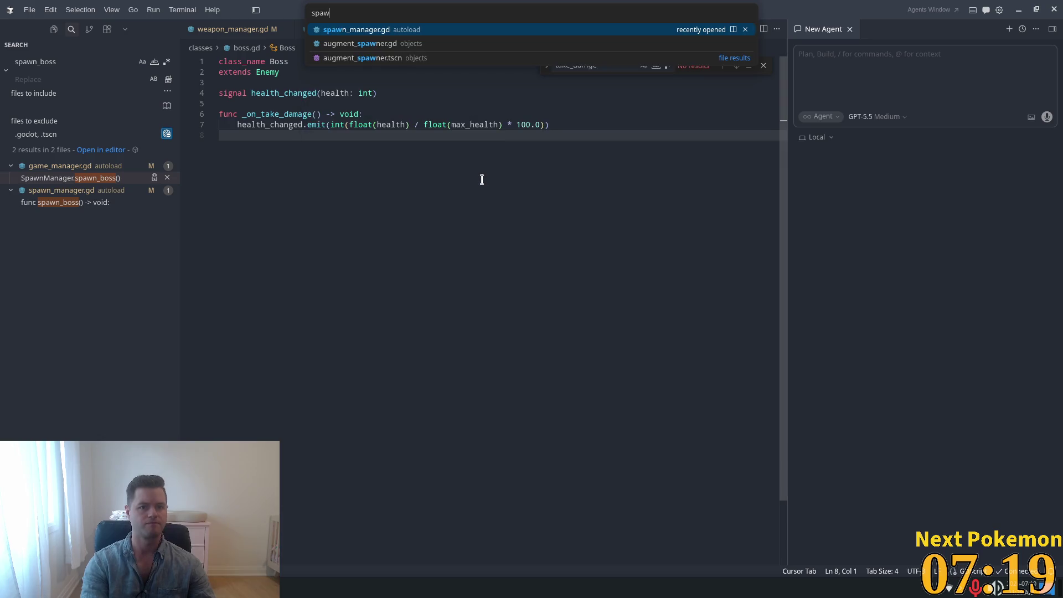
{"action": "key", "text": "Return"}
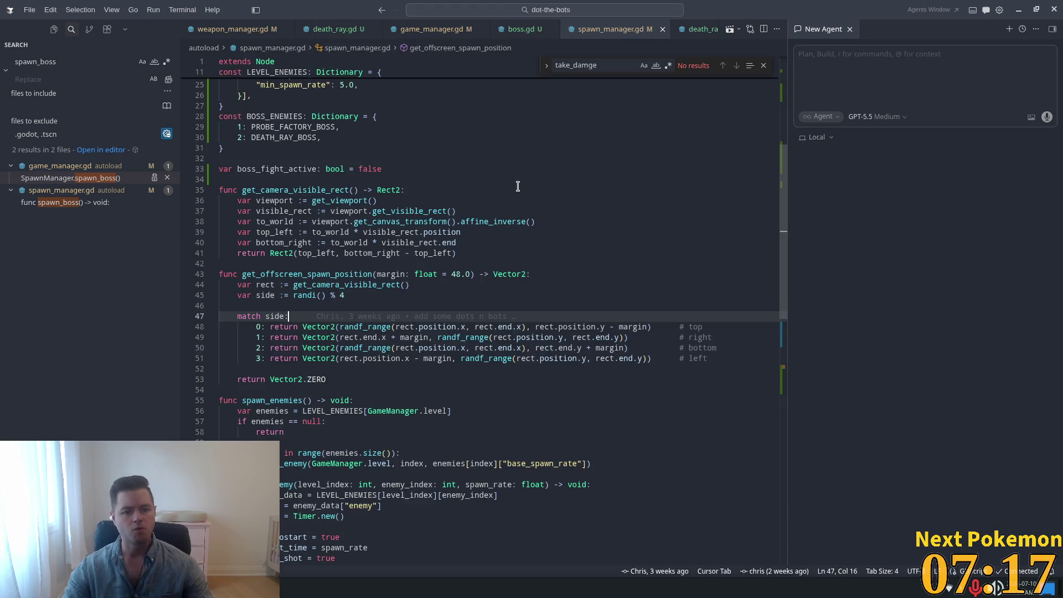
{"action": "scroll", "coordinate": [399, 253], "scroll_direction": "down", "scroll_amount": 1}
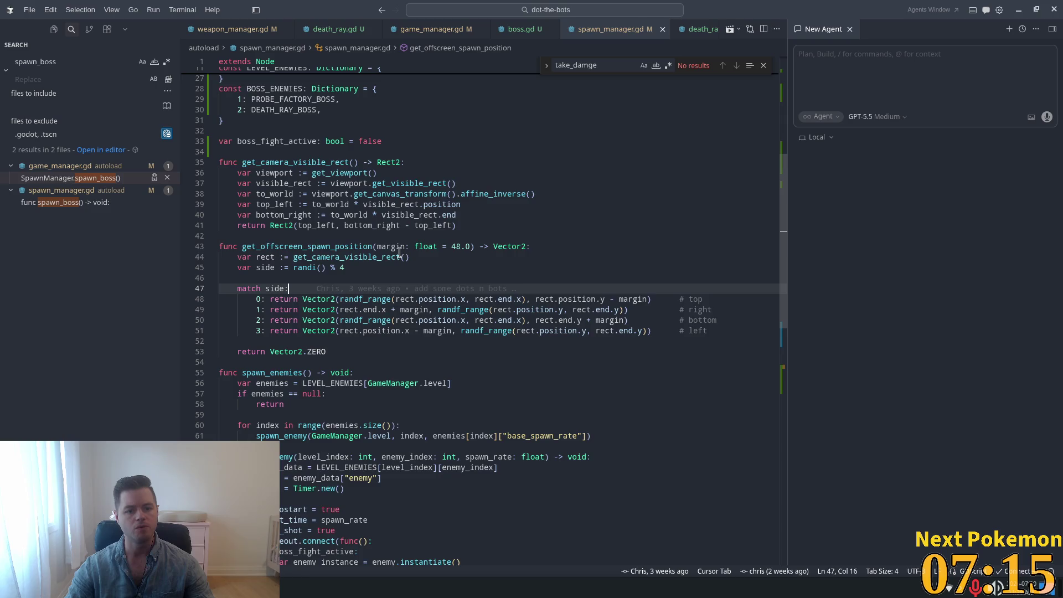
{"action": "double_click", "coordinate": [306, 90]}
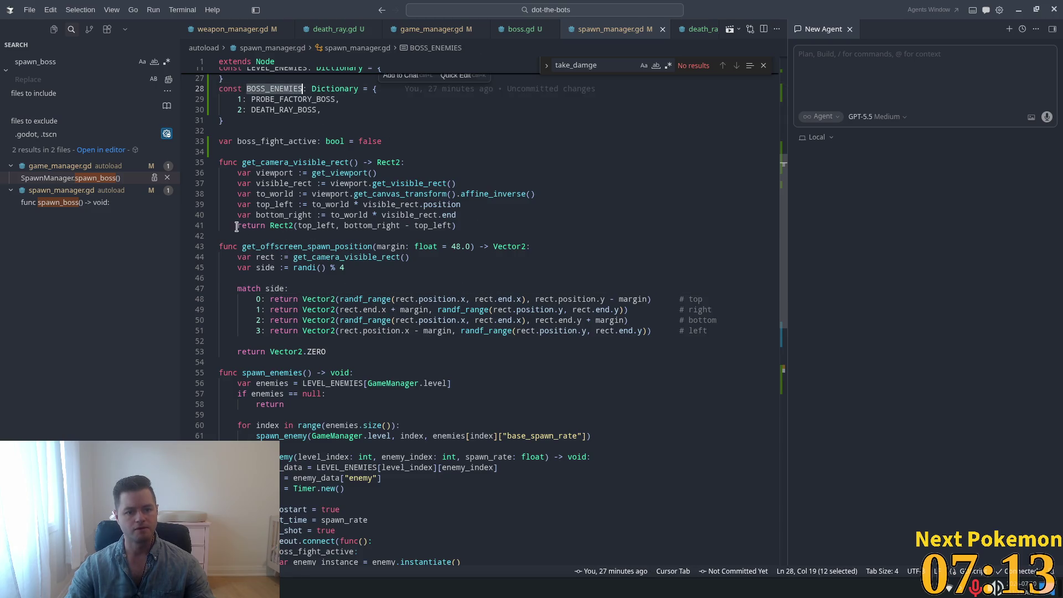
{"action": "scroll", "coordinate": [382, 321], "scroll_direction": "down", "scroll_amount": 10}
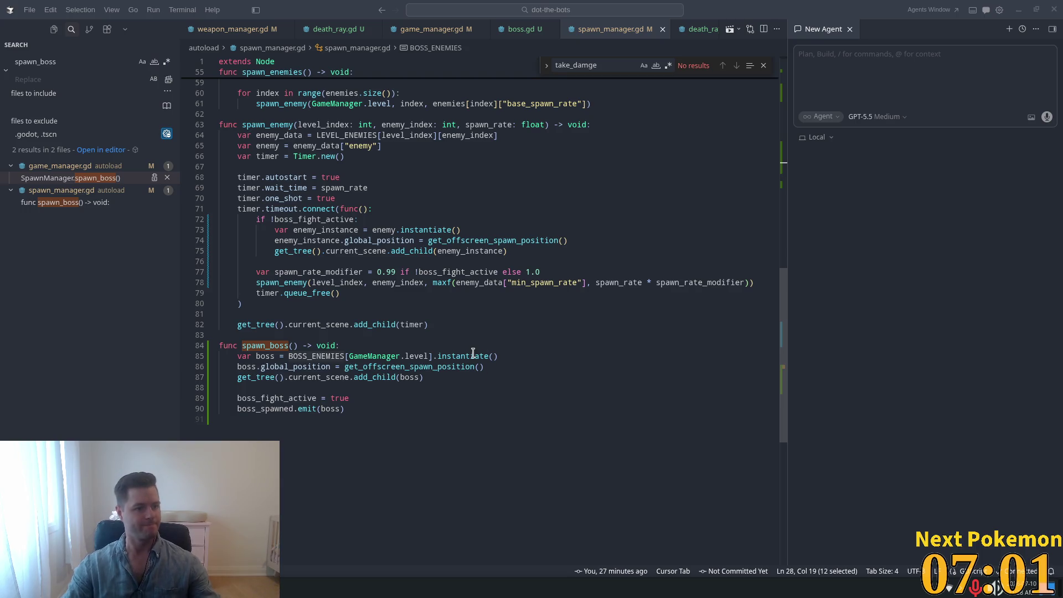
{"action": "mouse_move", "coordinate": [467, 368]}
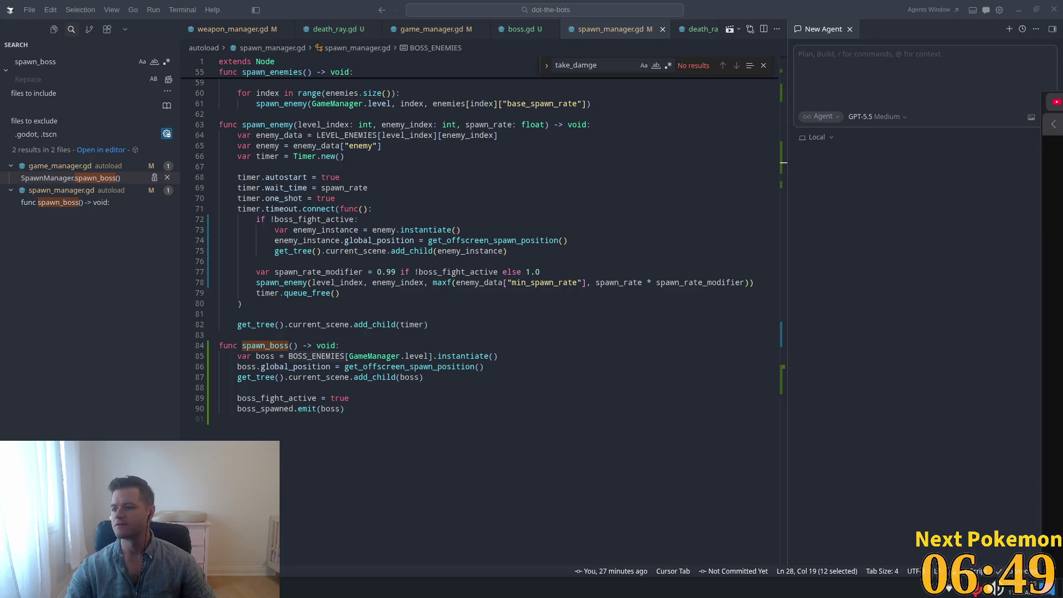
{"action": "key", "text": "alt+Tab"}
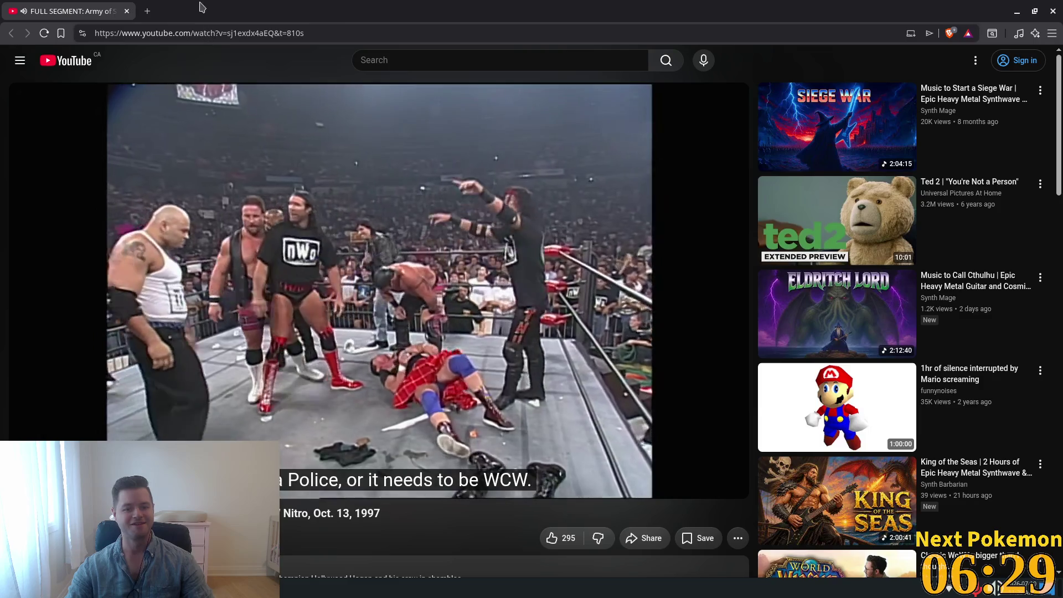
{"action": "key", "text": "alt+Tab"}
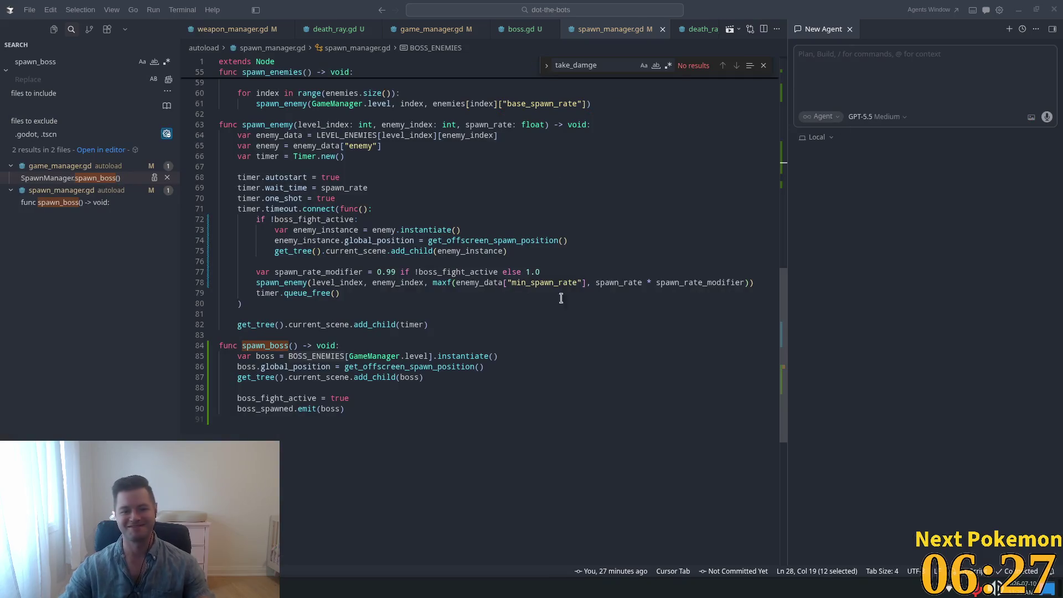
Find spawn_enemy uses and select the boss_fight_active check and enemy-spawning lines 72–75
{"action": "left_click", "coordinate": [534, 243]}
{"action": "scroll", "coordinate": [404, 280], "scroll_direction": "up", "scroll_amount": 5}
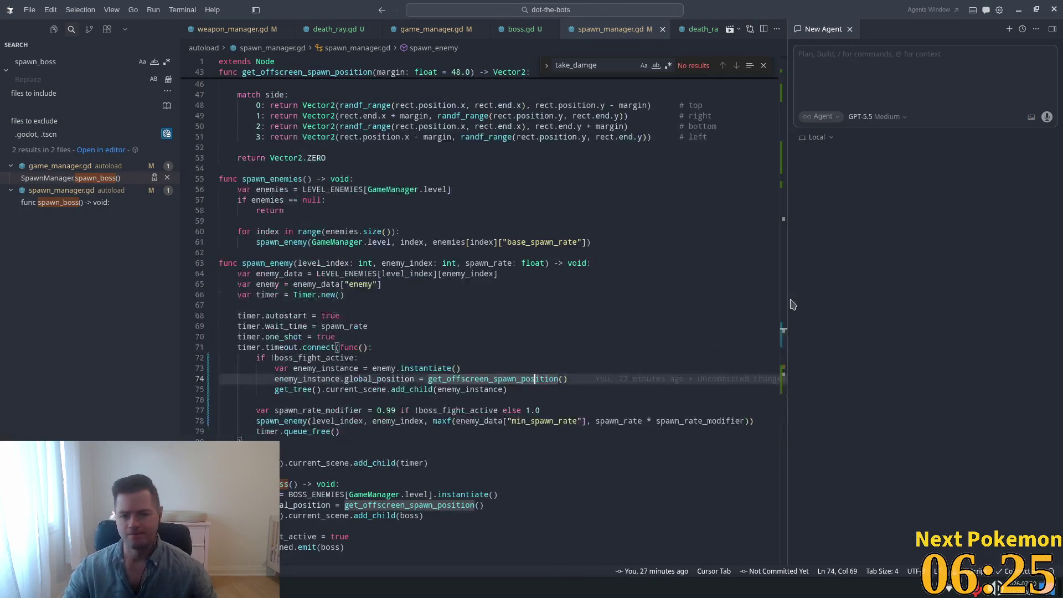
{"action": "scroll", "coordinate": [410, 285], "scroll_direction": "up", "scroll_amount": 15}
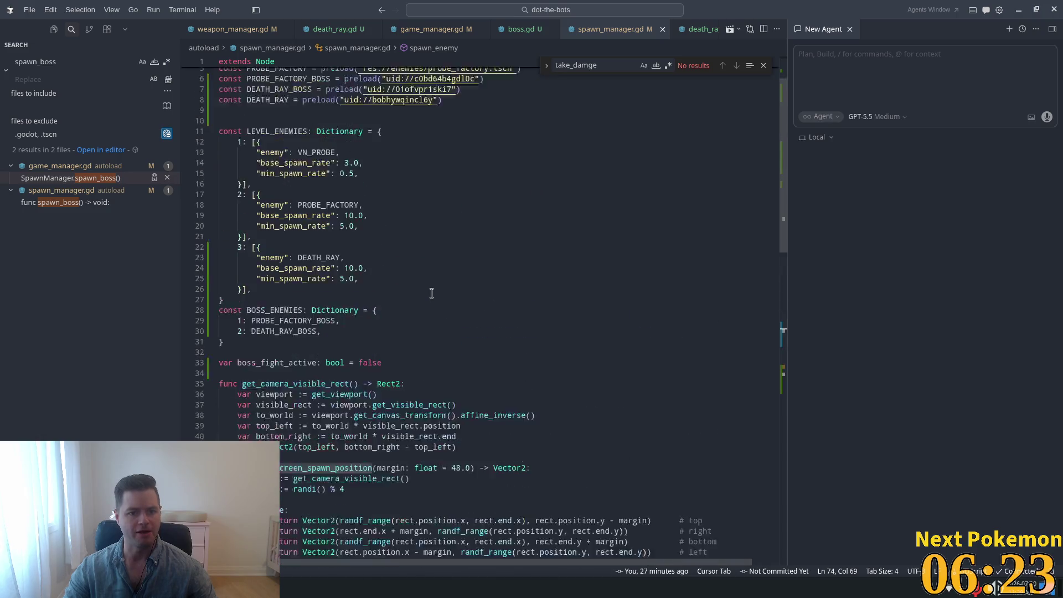
{"action": "scroll", "coordinate": [419, 294], "scroll_direction": "down", "scroll_amount": 15}
{"action": "left_click", "coordinate": [273, 270]}
{"action": "double_click", "coordinate": [272, 270]}
{"action": "key", "text": "ctrl+f"}
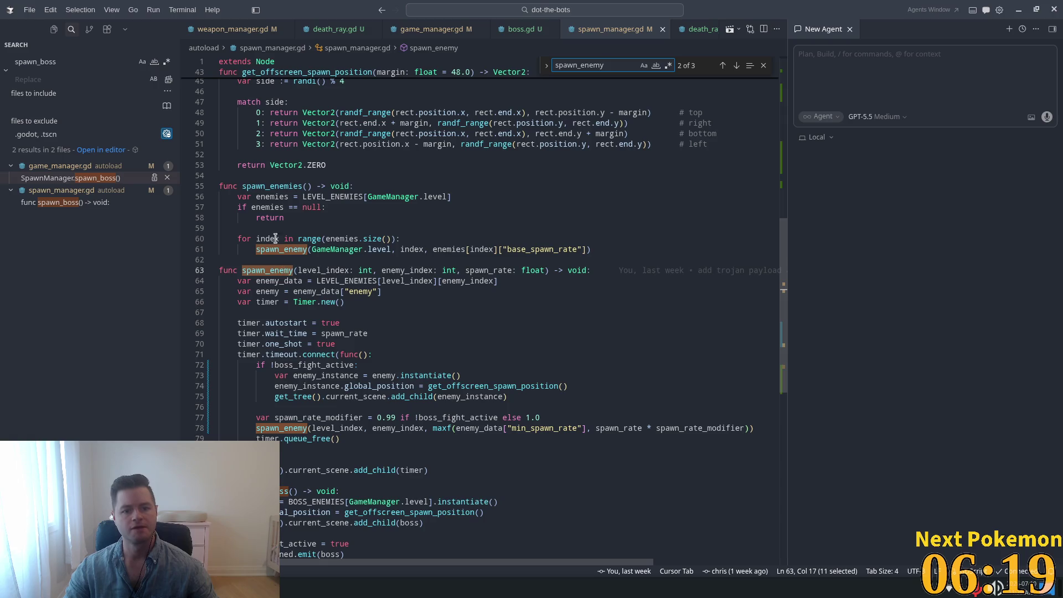
{"action": "scroll", "coordinate": [399, 269], "scroll_direction": "down", "scroll_amount": 2}
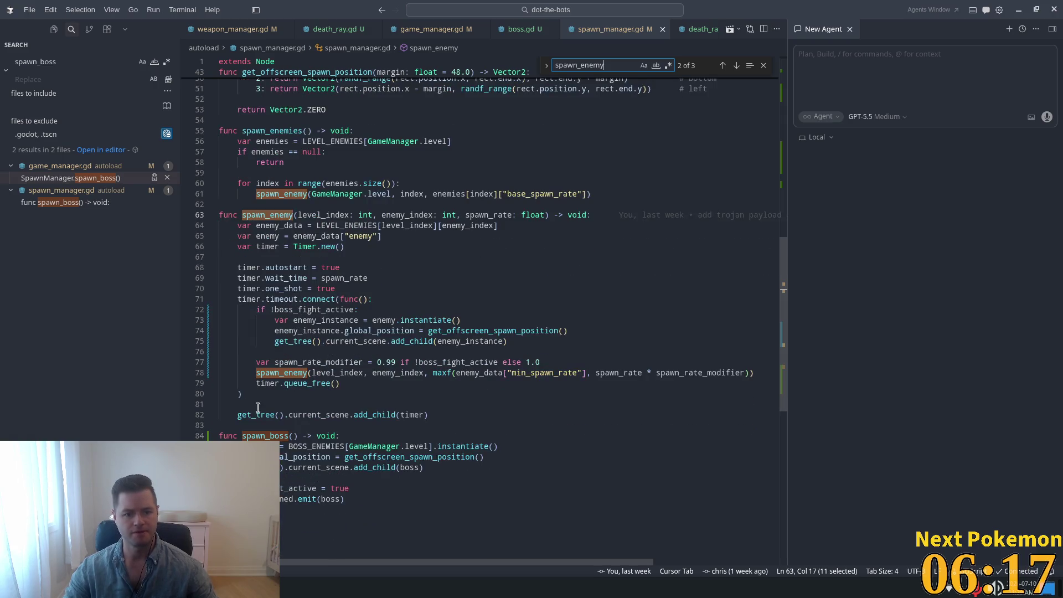
{"action": "left_click_drag", "start_coordinate": [275, 309], "coordinate": [359, 310]}
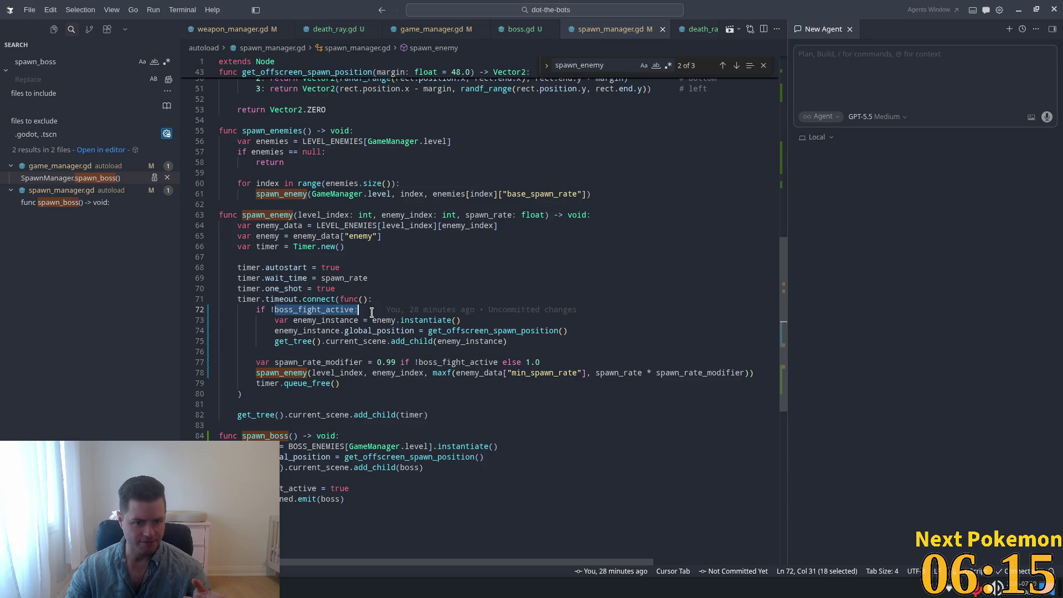
{"action": "mouse_move", "coordinate": [274, 320]}
{"action": "left_mouse_down"}
{"action": "mouse_move", "coordinate": [368, 332]}
{"action": "mouse_move", "coordinate": [376, 344]}
{"action": "left_mouse_up"}
{"action": "key", "text": "ctrl+c"}
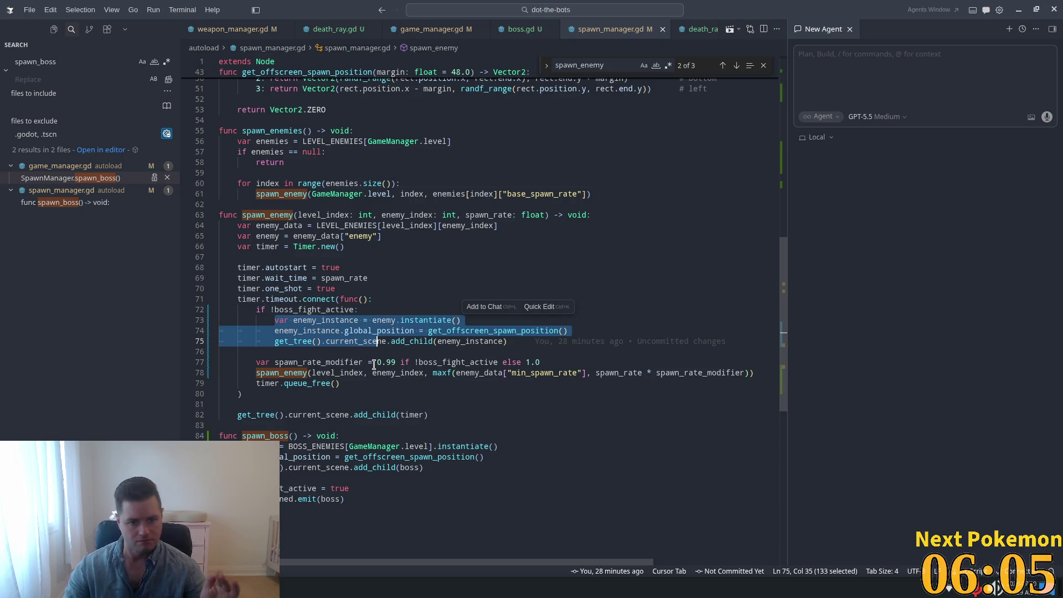
Cycle through boss_fight_active matches in the file, then search the project for 'boss_fight_active = fal'
{"action": "left_click", "coordinate": [292, 309]}
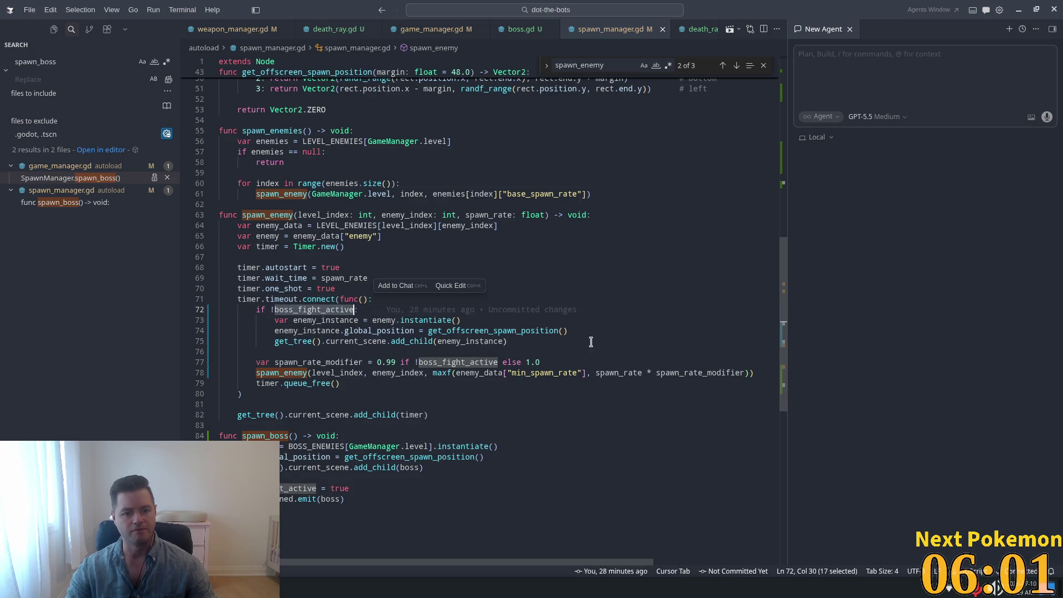
{"action": "key", "text": "ctrl+f"}
{"action": "key", "text": "Return"}
{"action": "key", "text": "Return"}
{"action": "key", "text": "Return"}
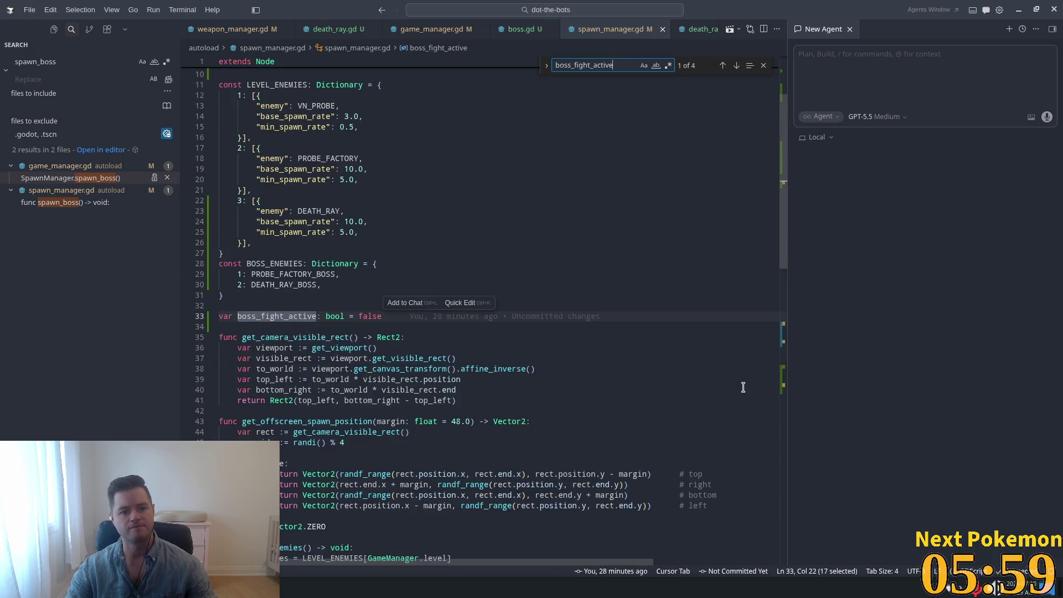
{"action": "key", "text": "Return"}
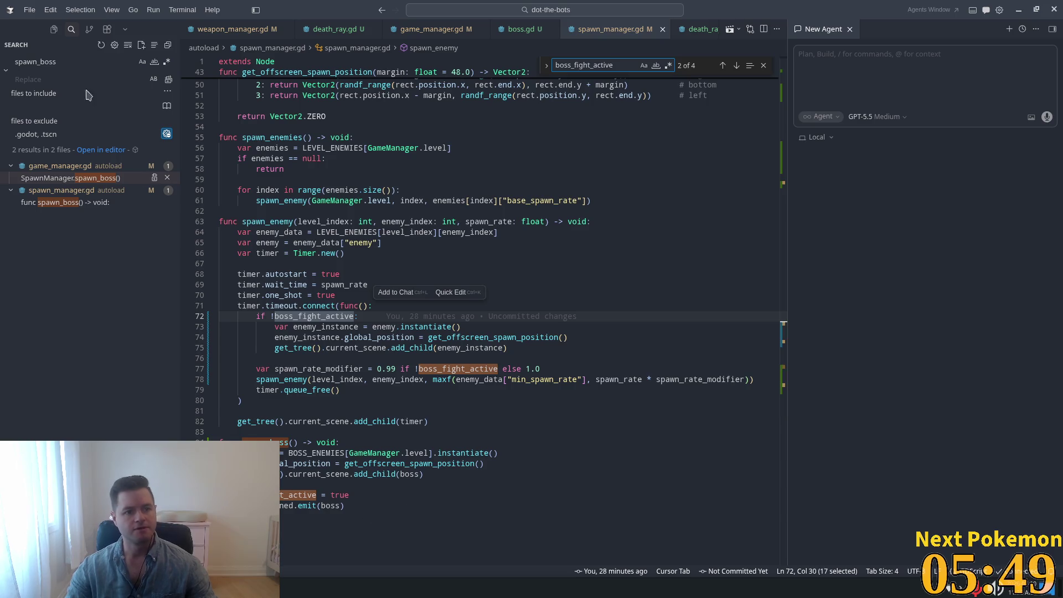
{"action": "key", "text": "ctrl+shift+f"}
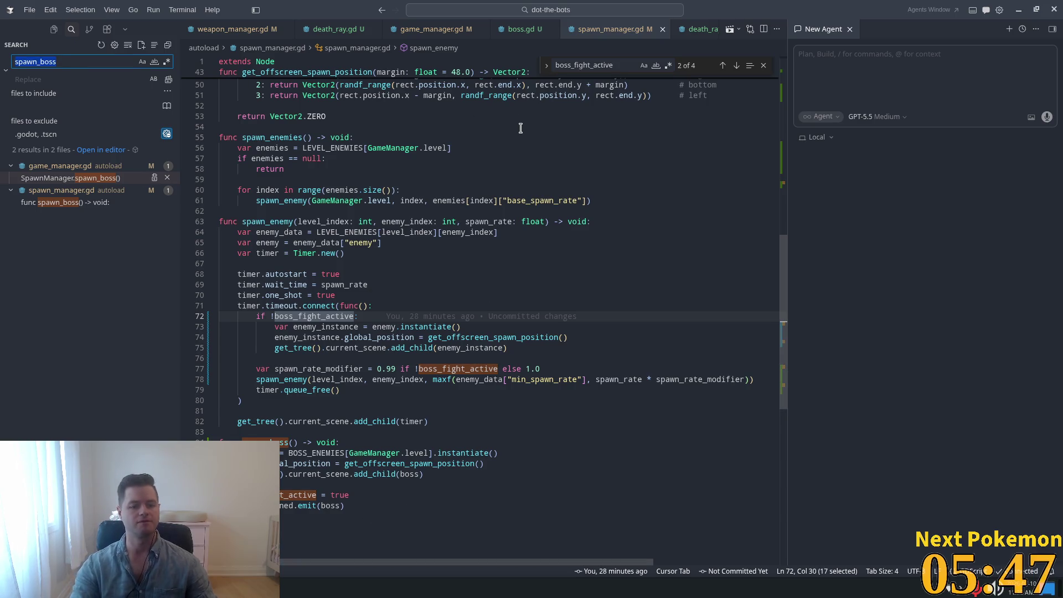
{"action": "key", "text": "ctrl+v"}
{"action": "type", "text": "fal"}
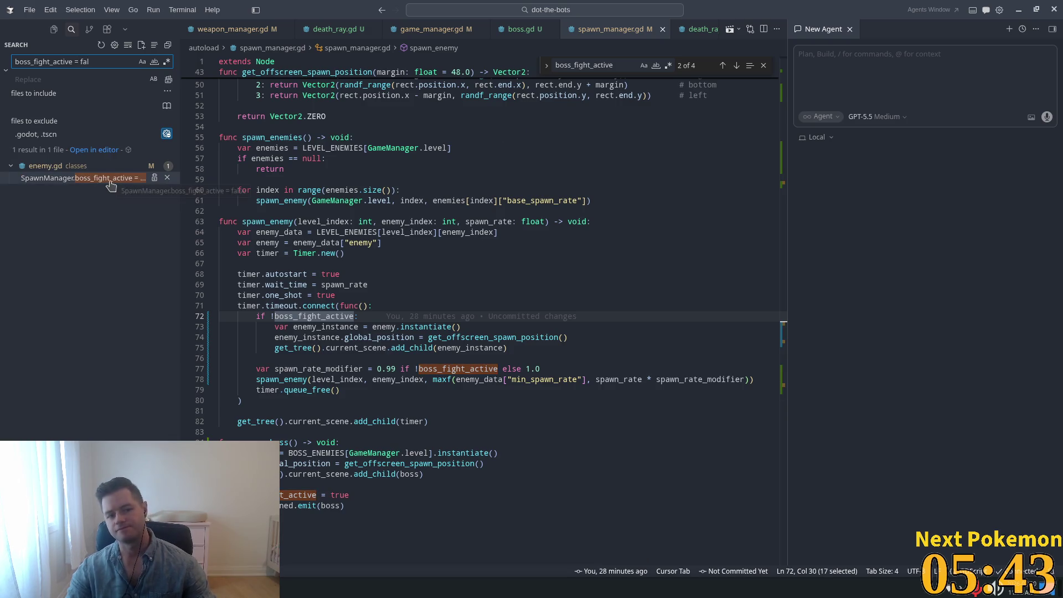
Open the enemy.gd match at line 111 and trace pre_death from the health handler through its if checks
{"action": "left_click", "coordinate": [109, 182]}
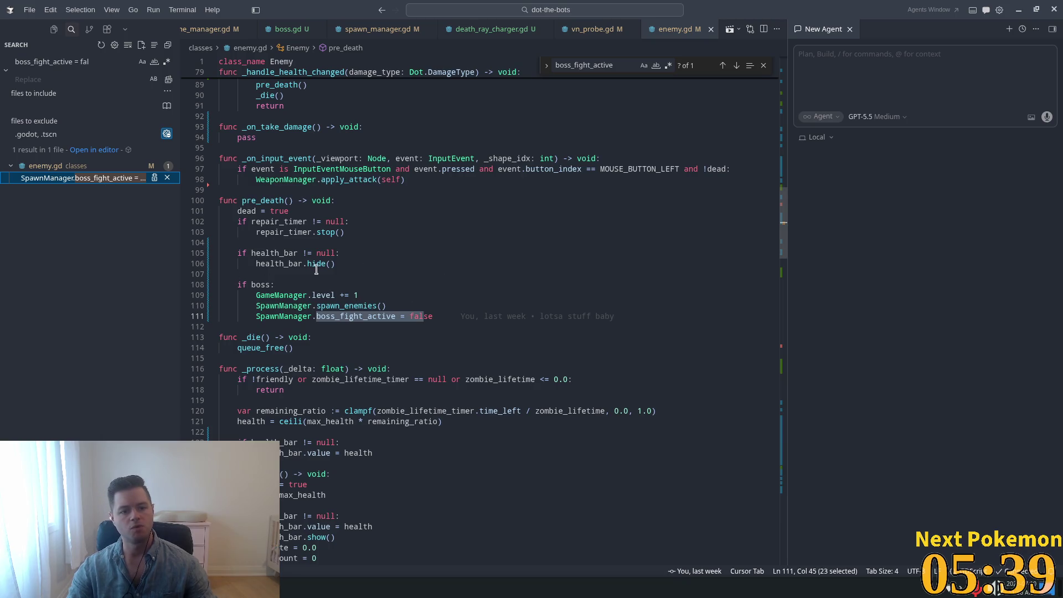
{"action": "double_click", "coordinate": [263, 201]}
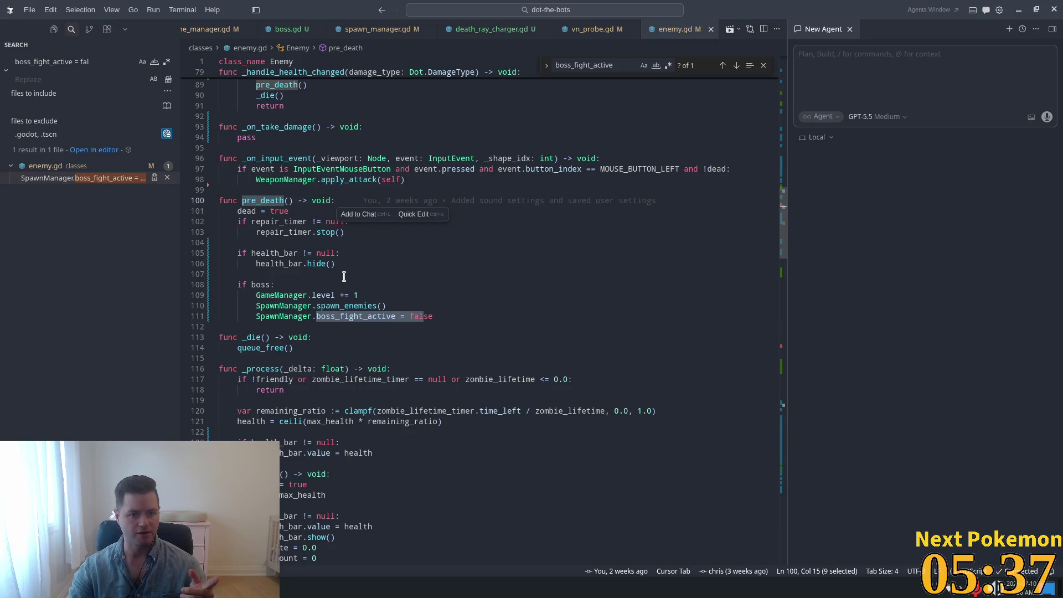
{"action": "scroll", "coordinate": [373, 275], "scroll_direction": "up", "scroll_amount": 3}
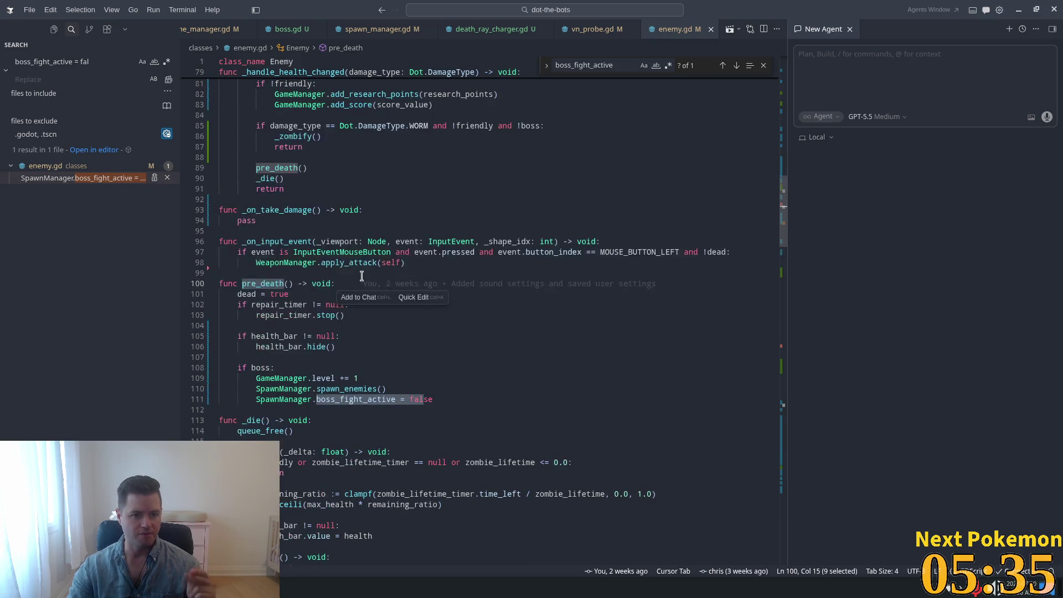
{"action": "scroll", "coordinate": [357, 277], "scroll_direction": "up", "scroll_amount": 4}
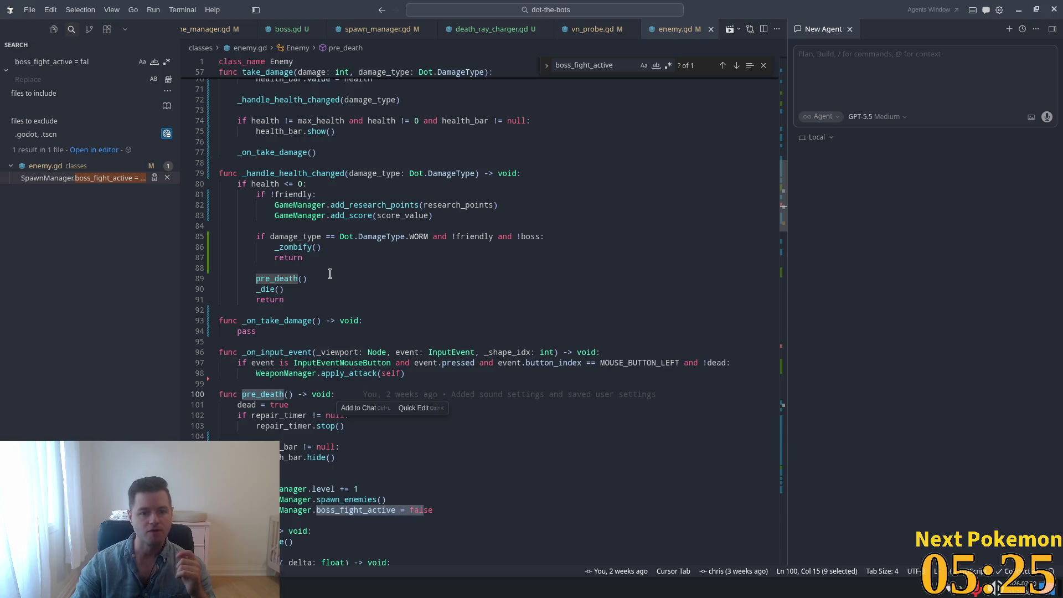
{"action": "double_click", "coordinate": [279, 277]}
{"action": "scroll", "coordinate": [300, 384], "scroll_direction": "down", "scroll_amount": 3}
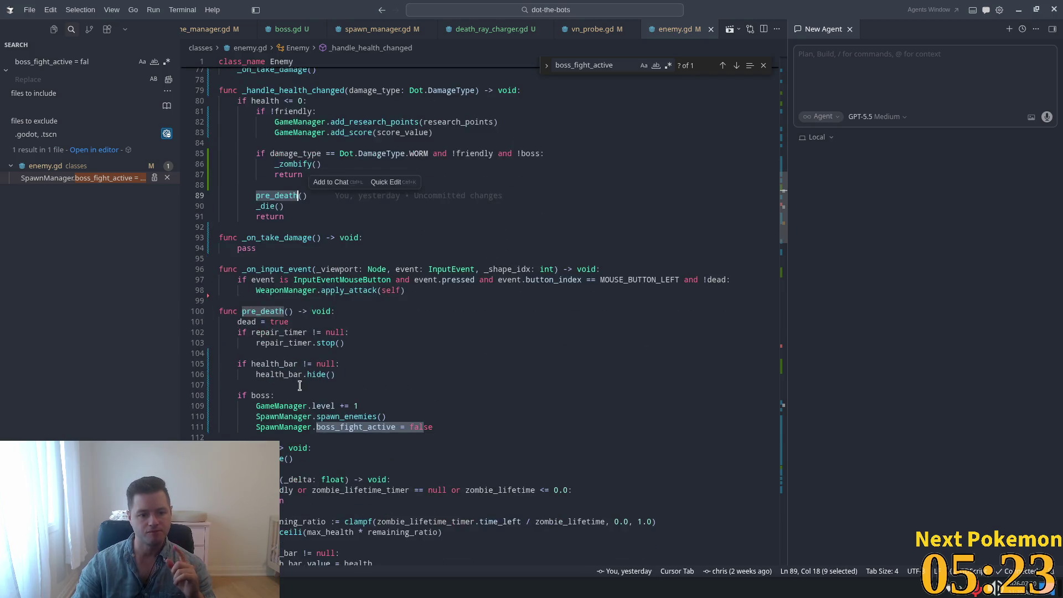
{"action": "left_click", "coordinate": [258, 322]}
{"action": "scroll", "coordinate": [281, 368], "scroll_direction": "down", "scroll_amount": 2}
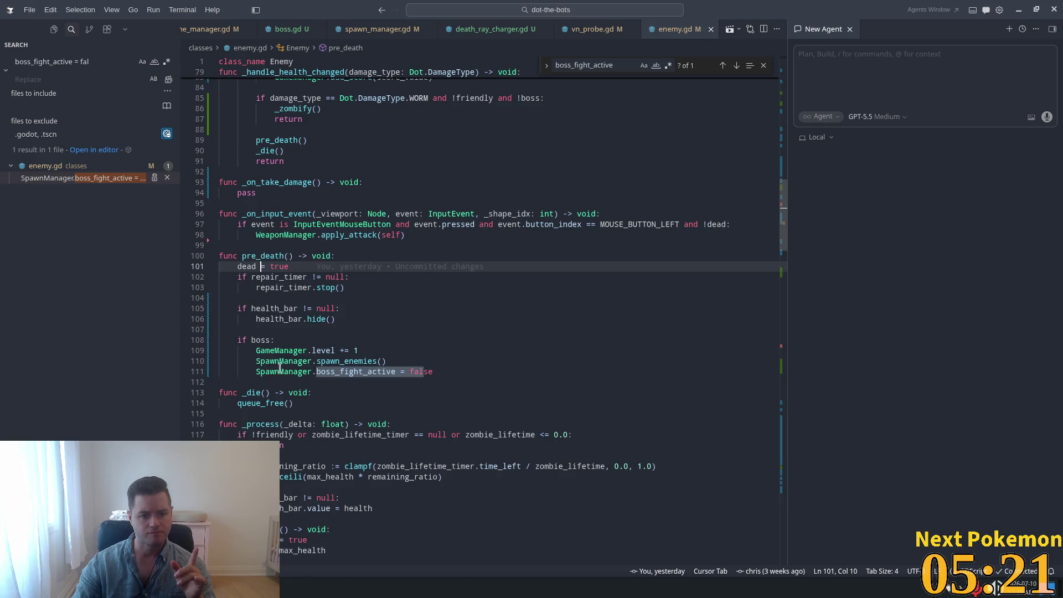
{"action": "double_click", "coordinate": [242, 340]}
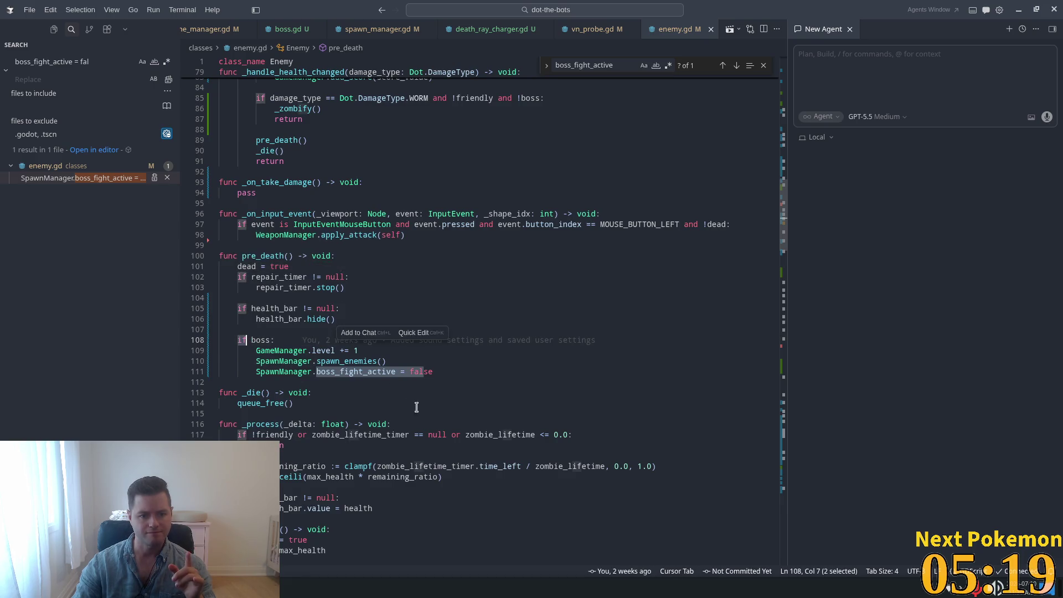
{"action": "scroll", "coordinate": [310, 295], "scroll_direction": "down", "scroll_amount": 2}
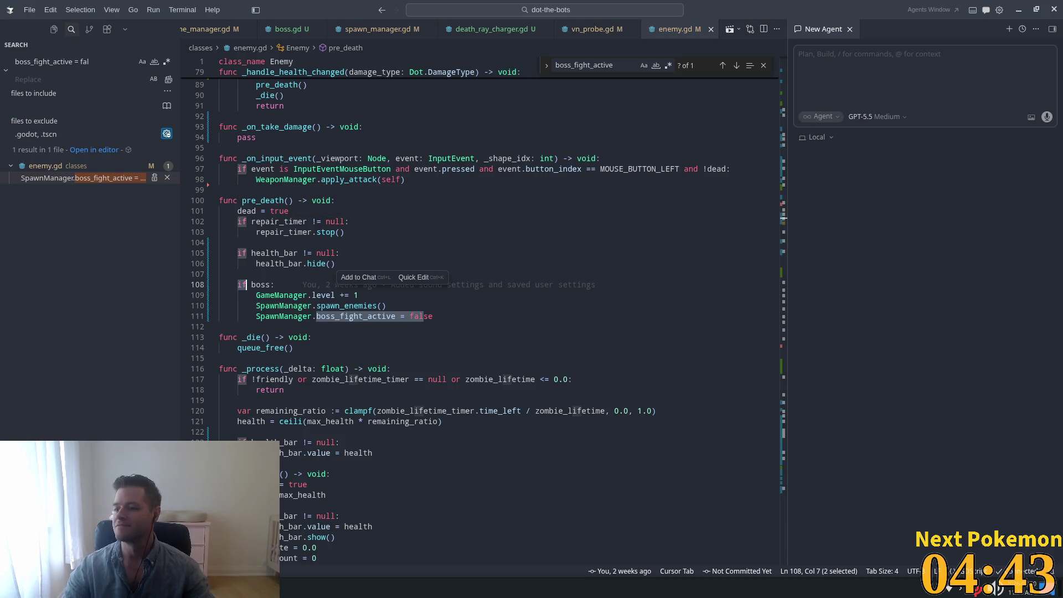
Inspect pre_death's boss branch on line 108 and its declaration, then bring up Quick Open
{"action": "key", "text": "alt+Tab"}
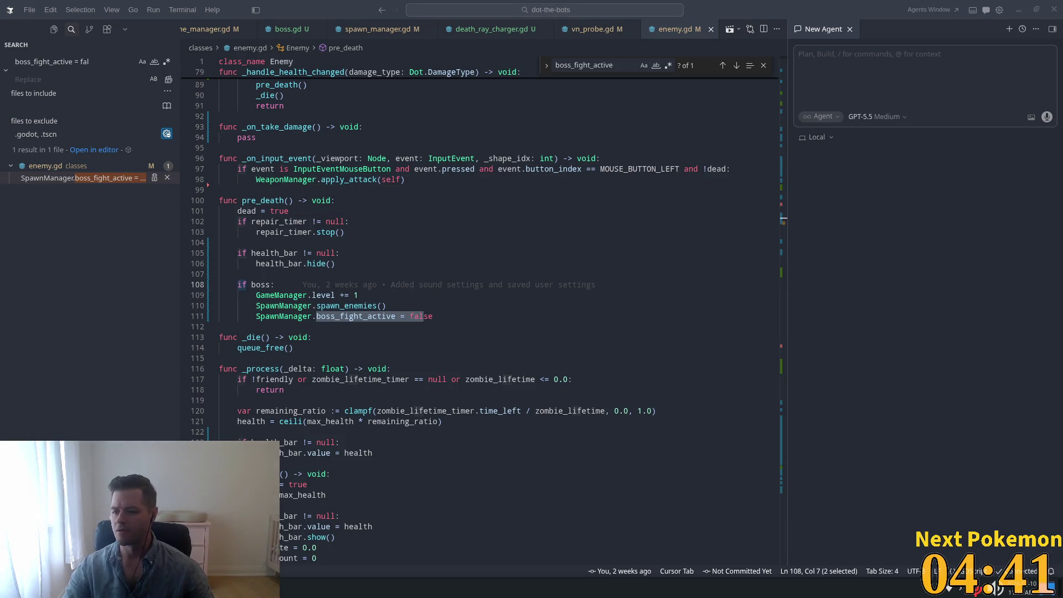
{"action": "left_click", "coordinate": [526, 285]}
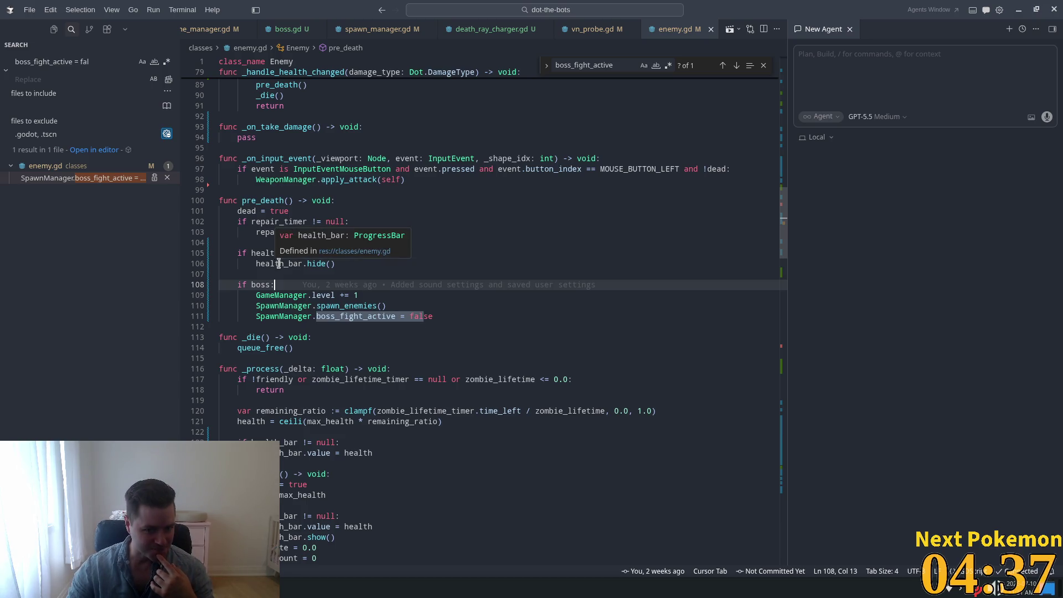
{"action": "scroll", "coordinate": [278, 262], "scroll_direction": "down", "scroll_amount": 1}
{"action": "double_click", "coordinate": [260, 257]}
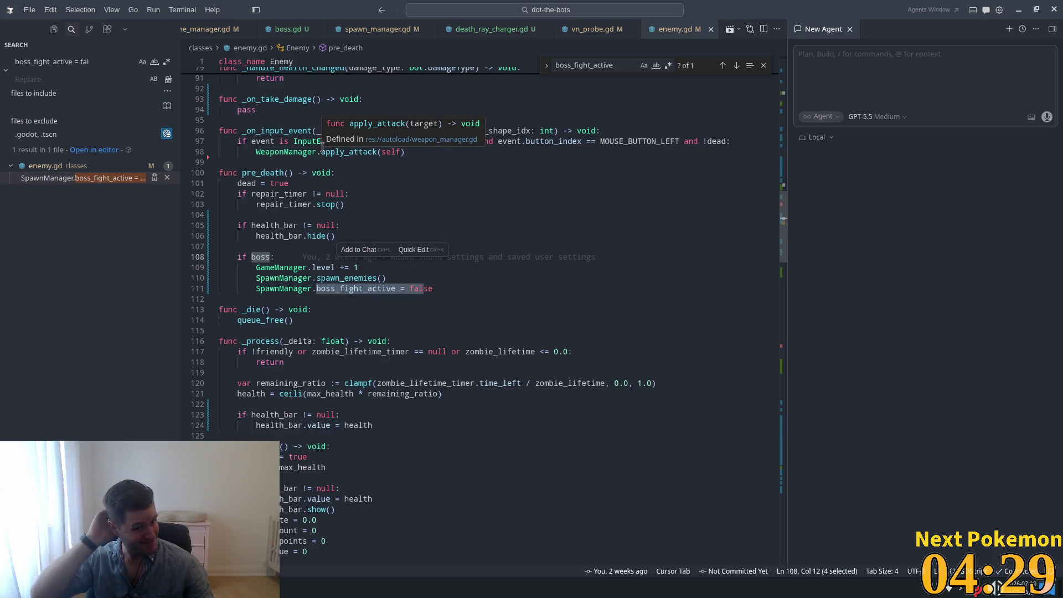
{"action": "triple_click", "coordinate": [263, 173]}
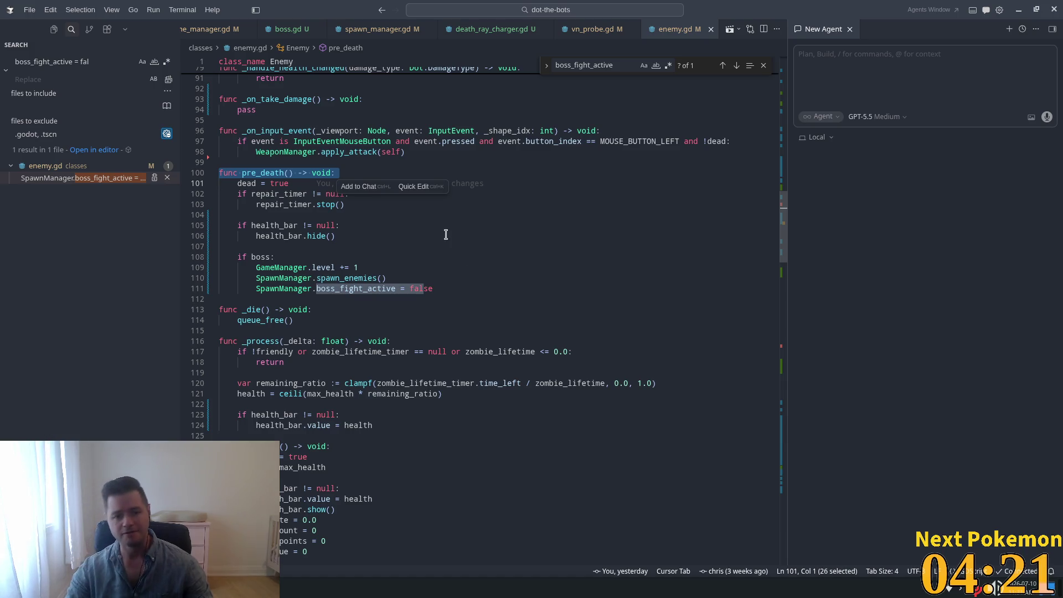
{"action": "key", "text": "shift+alt+Left"}
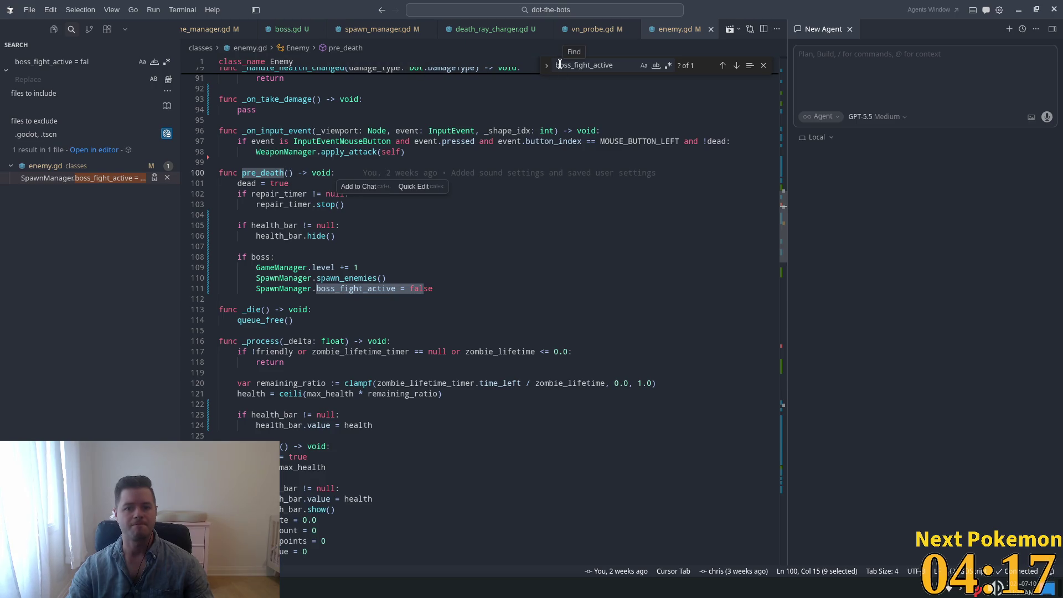
{"action": "key", "text": "ctrl+p"}
Open death_ray.gd and inspect its _die function and the queue_free in the animation-finished handler
{"action": "type", "text": "death_ray"}
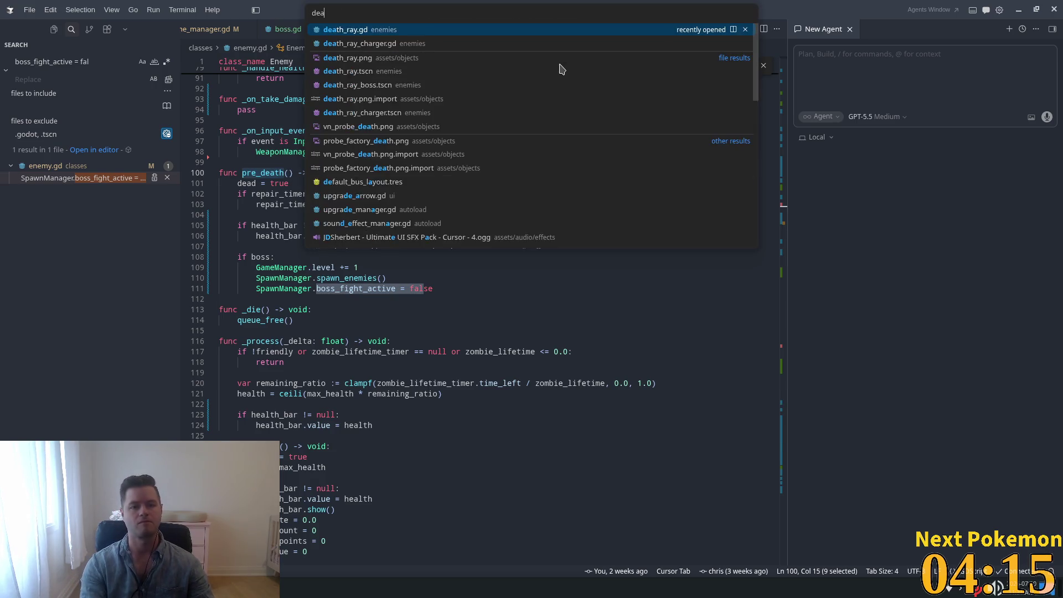
{"action": "key", "text": "Return"}
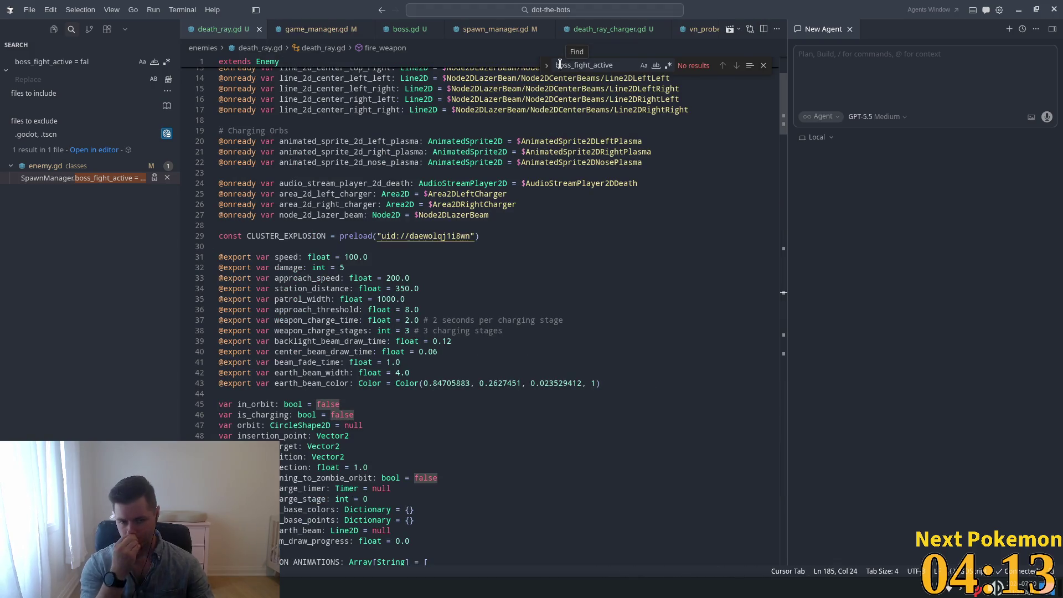
{"action": "mouse_move", "coordinate": [783, 114]}
{"action": "left_mouse_down"}
{"action": "mouse_move", "coordinate": [759, 539]}
{"action": "mouse_move", "coordinate": [759, 512]}
{"action": "left_mouse_up"}
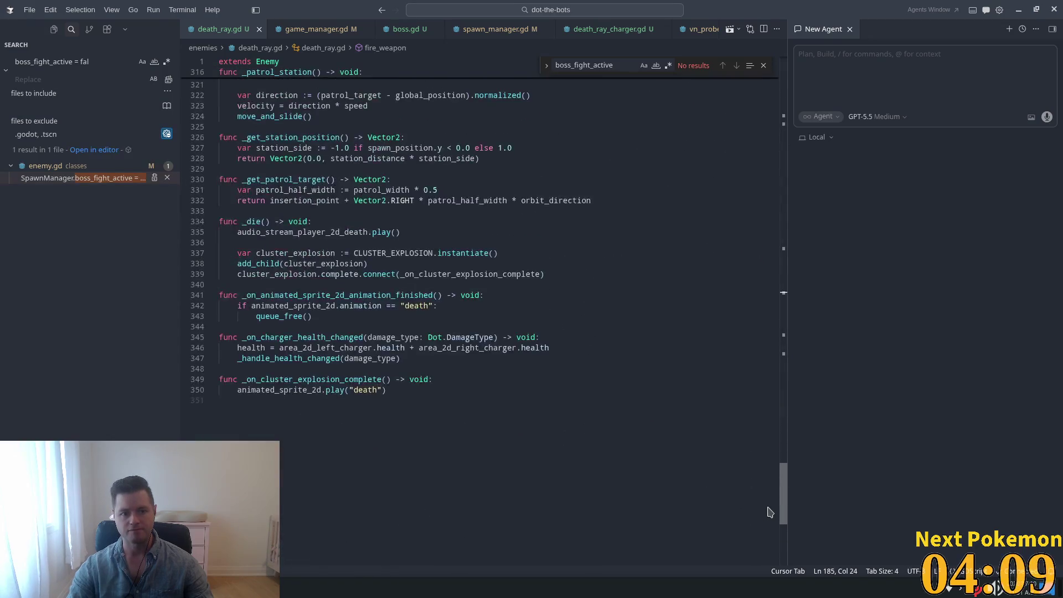
{"action": "double_click", "coordinate": [254, 221]}
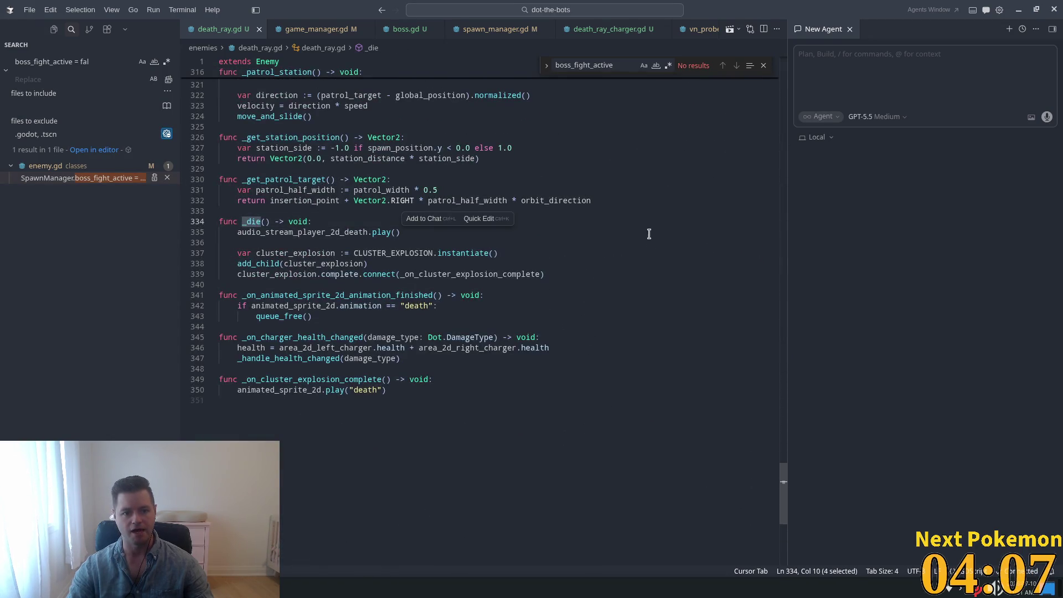
{"action": "left_click", "coordinate": [307, 244]}
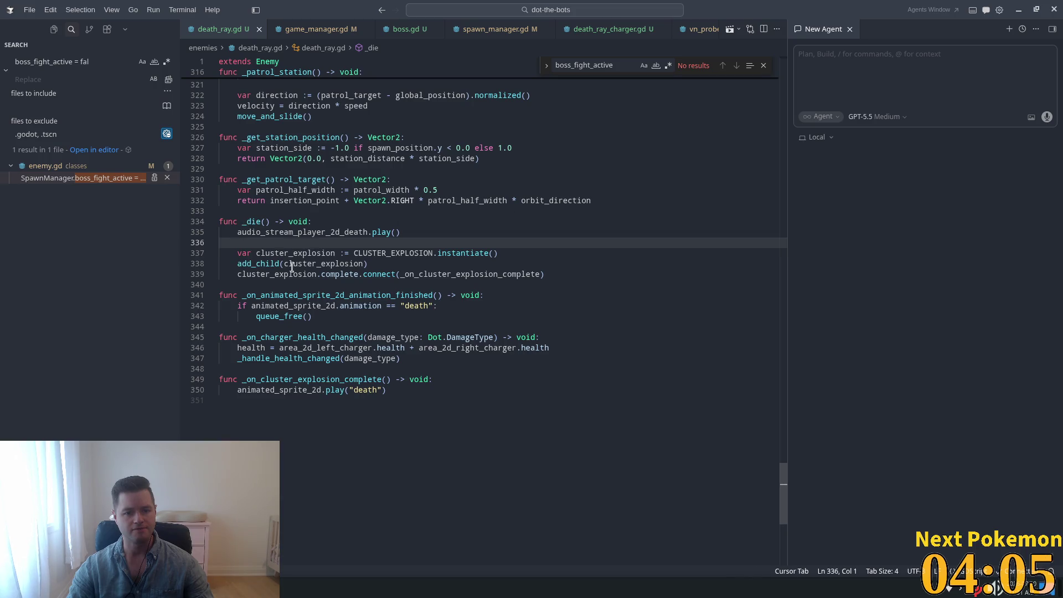
{"action": "double_click", "coordinate": [283, 316]}
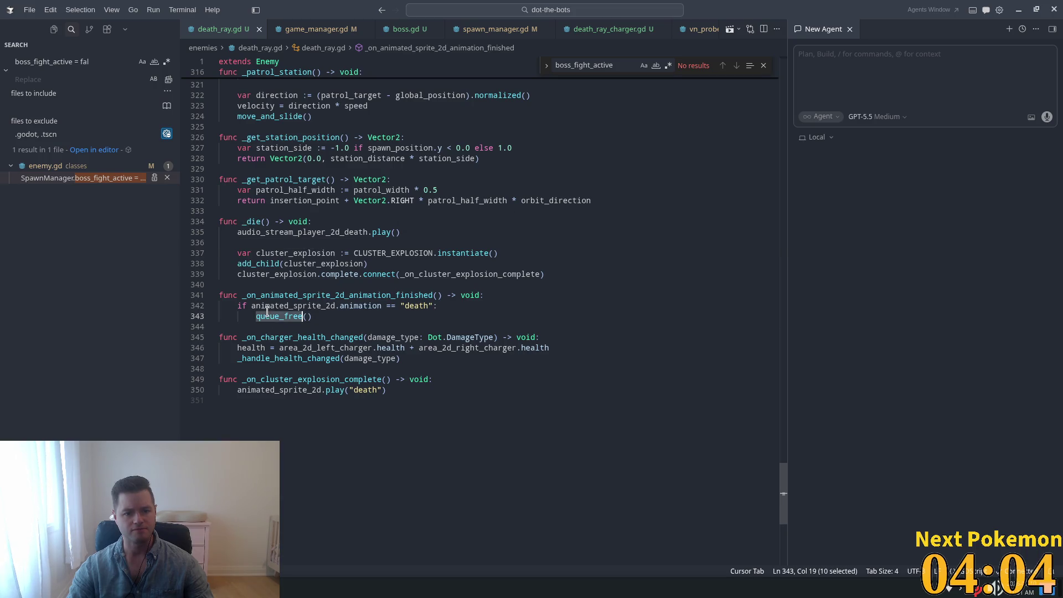
{"action": "double_click", "coordinate": [252, 221]}
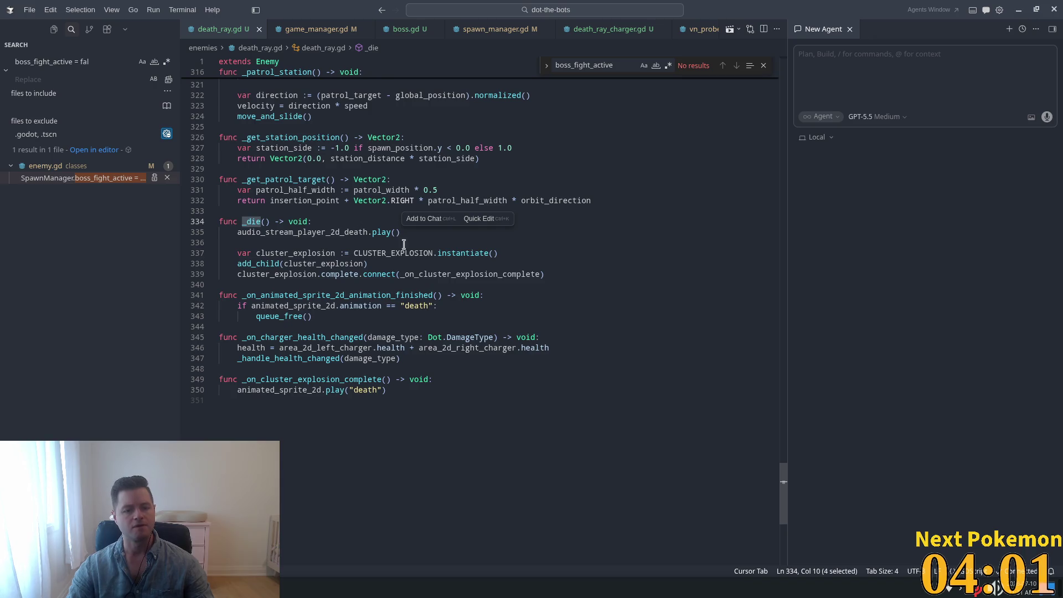
Search enemy.gd for _die and examine the pre_death and _die() call lines
{"action": "left_click", "coordinate": [267, 62], "text": "ctrl"}
{"action": "left_click", "coordinate": [454, 291]}
{"action": "key", "text": "ctrl+f"}
{"action": "type", "text": "_die"}
{"action": "scroll", "coordinate": [609, 335], "scroll_direction": "down", "scroll_amount": 2}
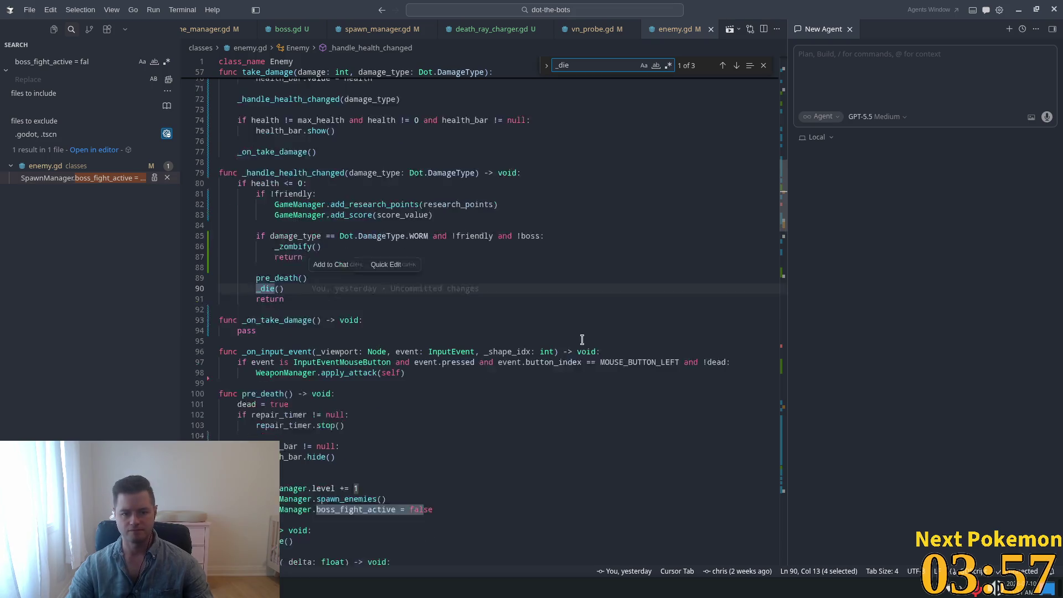
{"action": "left_click", "coordinate": [269, 250]}
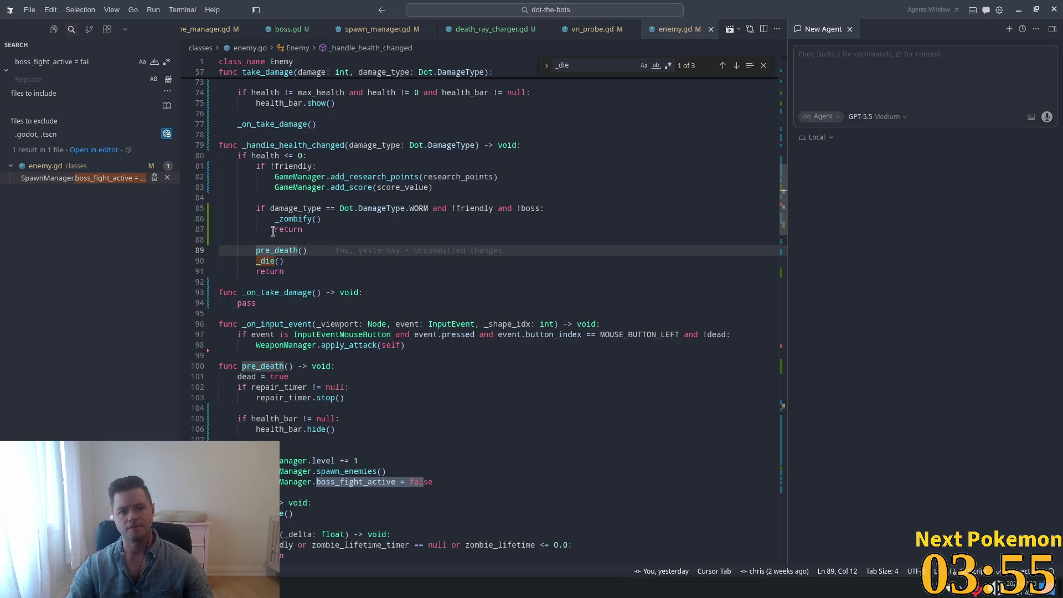
{"action": "left_click", "coordinate": [298, 219]}
{"action": "triple_click", "coordinate": [269, 261]}
Search the project for _handle_health_changed and open its call in death_ray.gd
{"action": "double_click", "coordinate": [294, 145]}
{"action": "key", "text": "ctrl+c"}
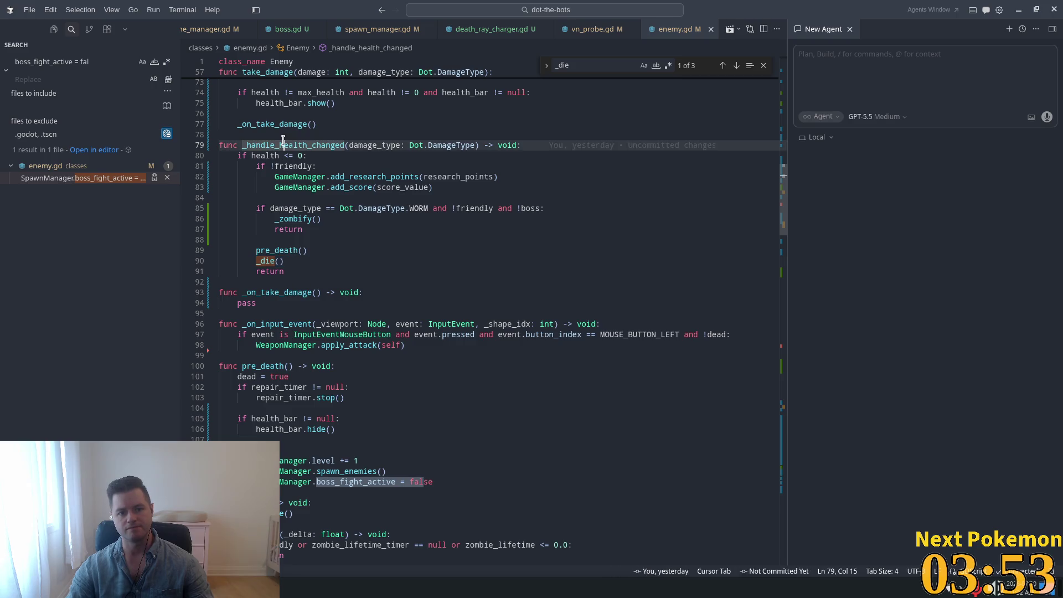
{"action": "triple_click", "coordinate": [85, 62]}
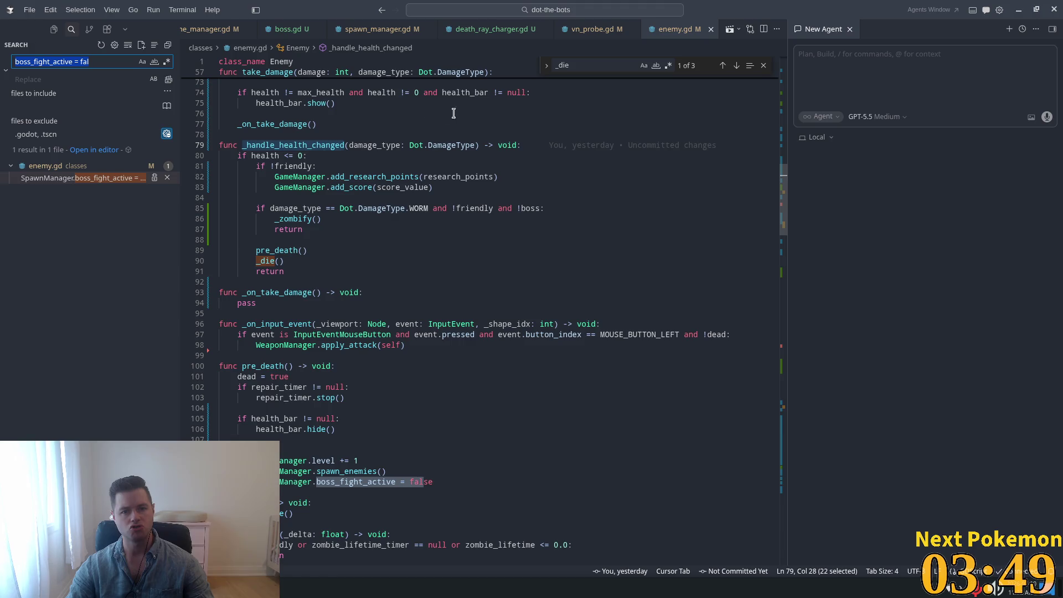
{"action": "key", "text": "ctrl+v"}
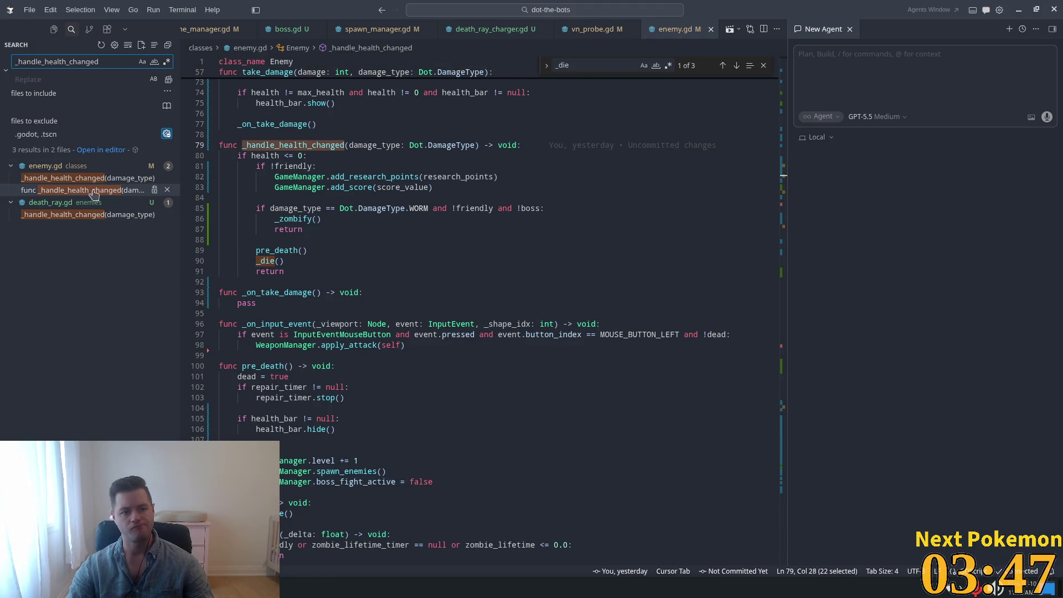
{"action": "left_click", "coordinate": [132, 214]}
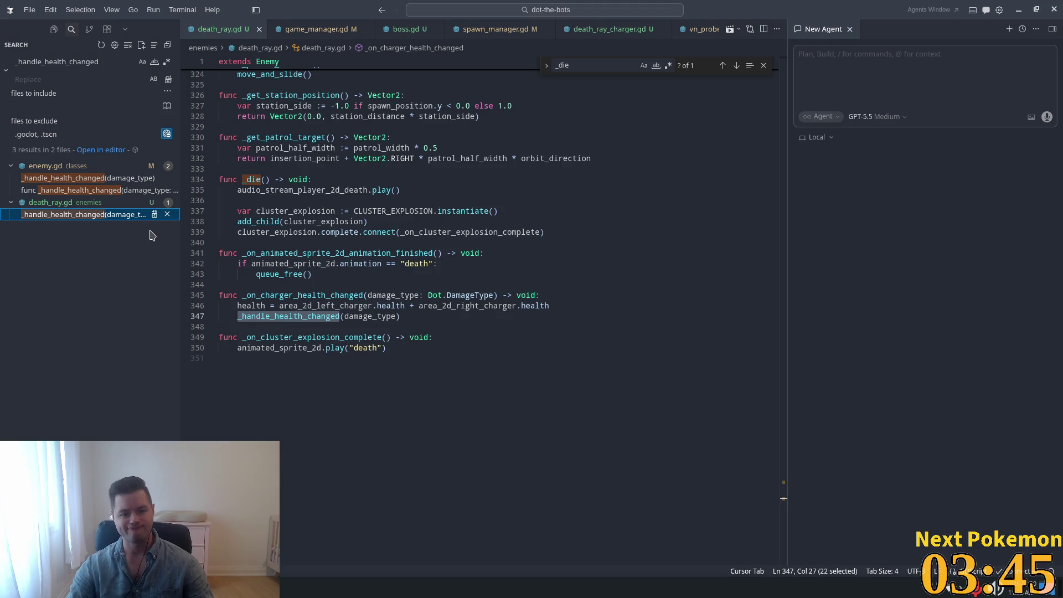
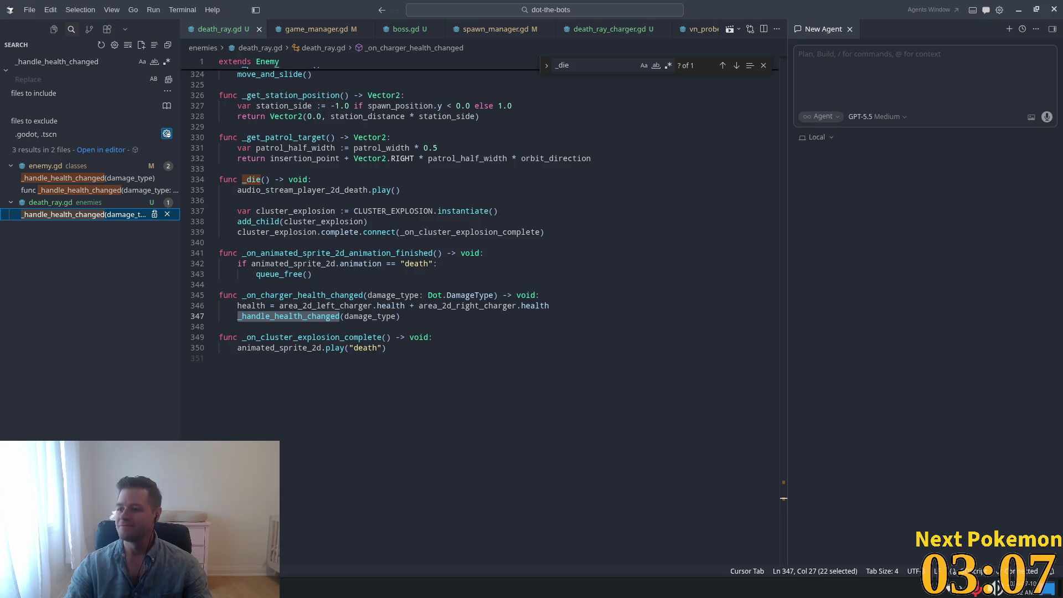
Inspect the _die function and the _handle_health_changed call in death_ray.gd
{"action": "left_click", "coordinate": [425, 159]}
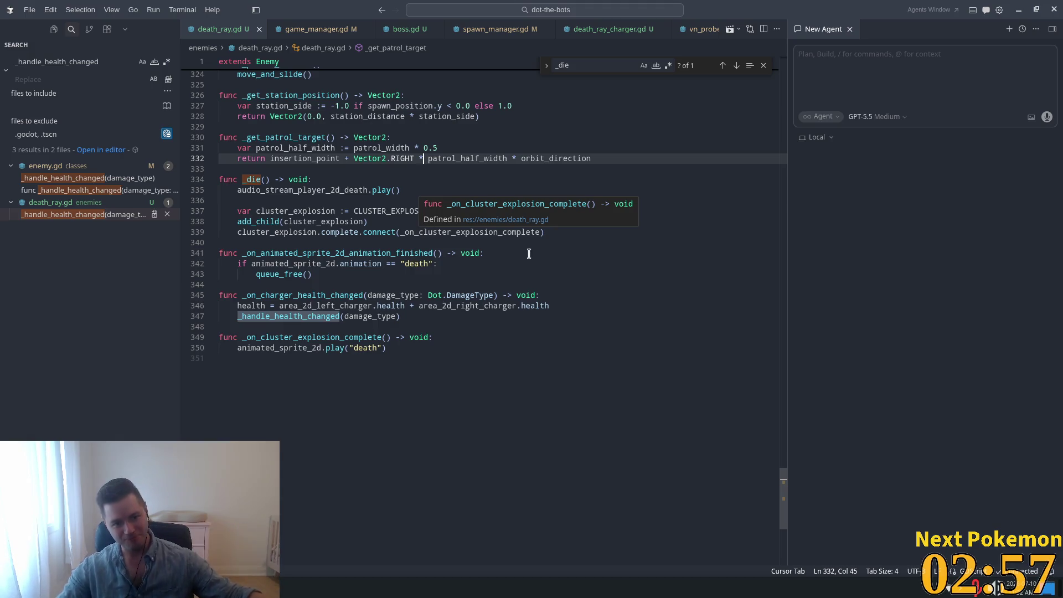
{"action": "left_click", "coordinate": [298, 198]}
{"action": "left_click", "coordinate": [256, 179]}
{"action": "left_click_drag", "start_coordinate": [269, 179], "coordinate": [261, 179]}
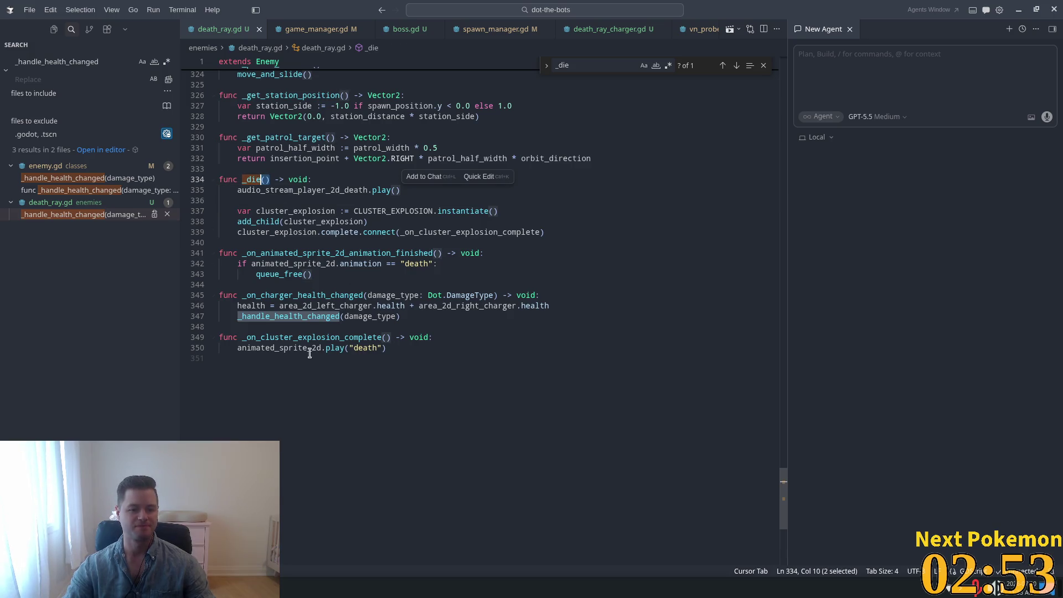
{"action": "triple_click", "coordinate": [301, 314]}
{"action": "double_click", "coordinate": [281, 316]}
{"action": "double_click", "coordinate": [292, 316]}
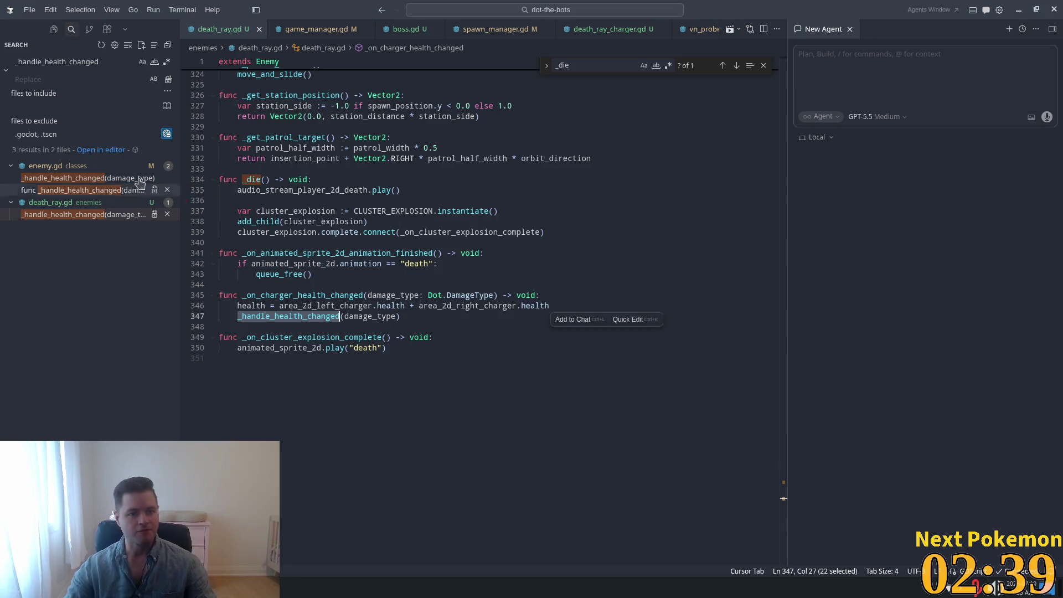
View the _handle_health_changed definition in enemy.gd, then review the charger health call in death_ray.gd
{"action": "left_click", "coordinate": [76, 194]}
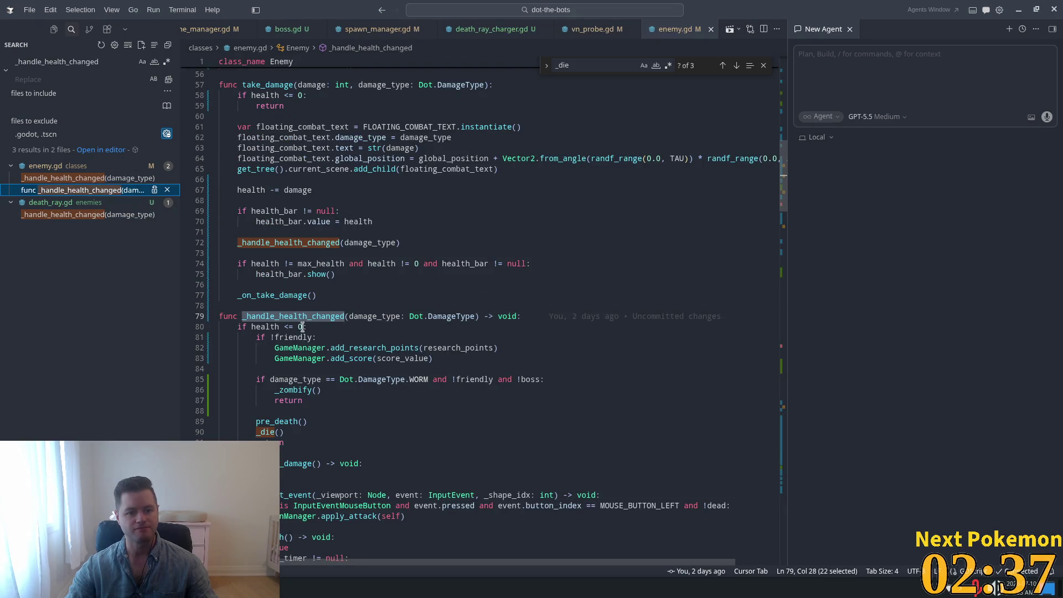
{"action": "scroll", "coordinate": [401, 414], "scroll_direction": "down", "scroll_amount": 2}
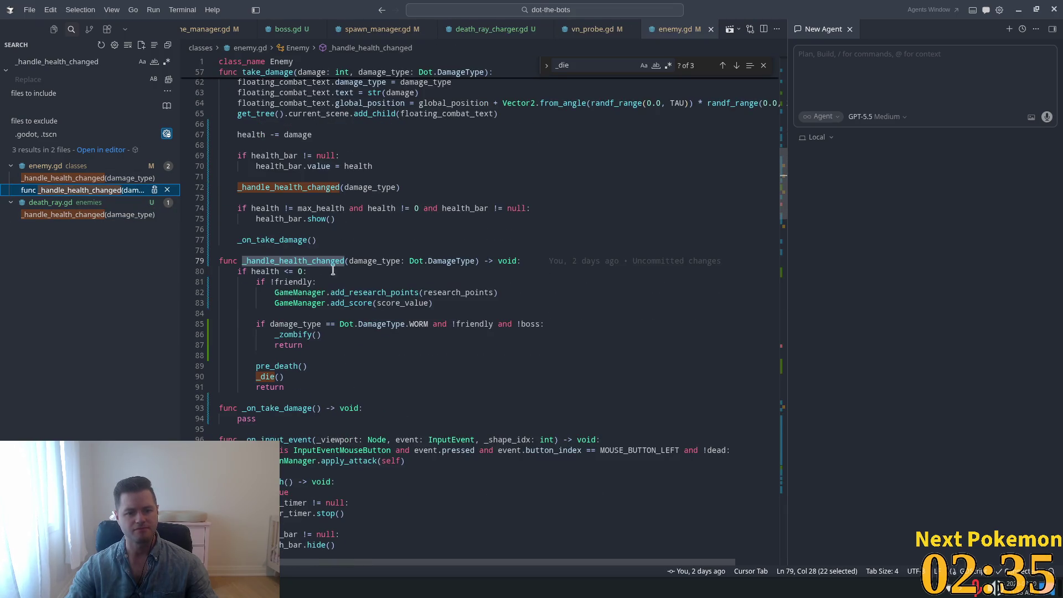
{"action": "left_click", "coordinate": [62, 215]}
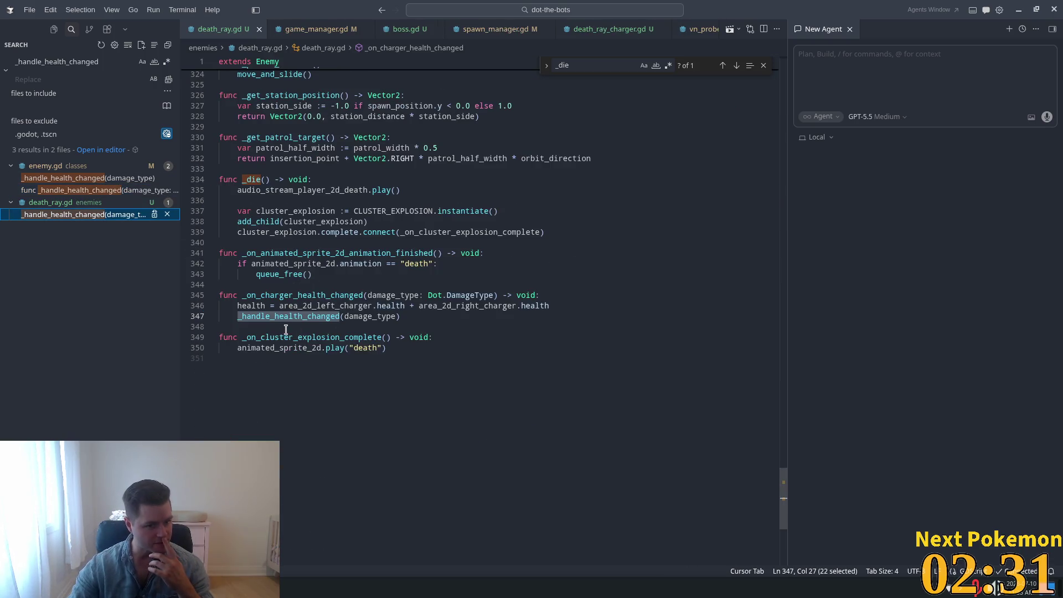
{"action": "double_click", "coordinate": [292, 299]}
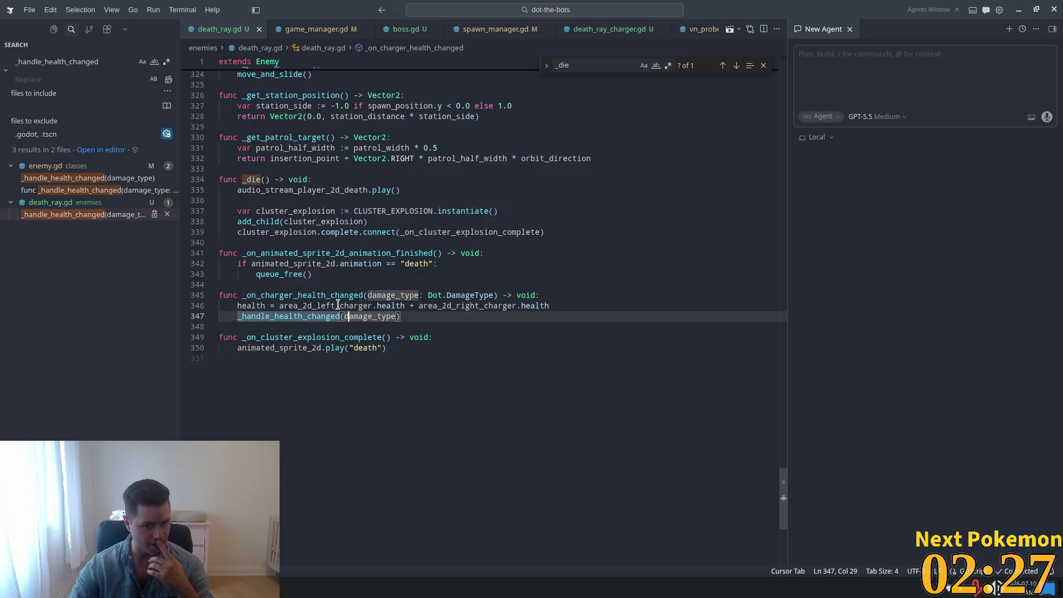
{"action": "triple_click", "coordinate": [337, 304]}
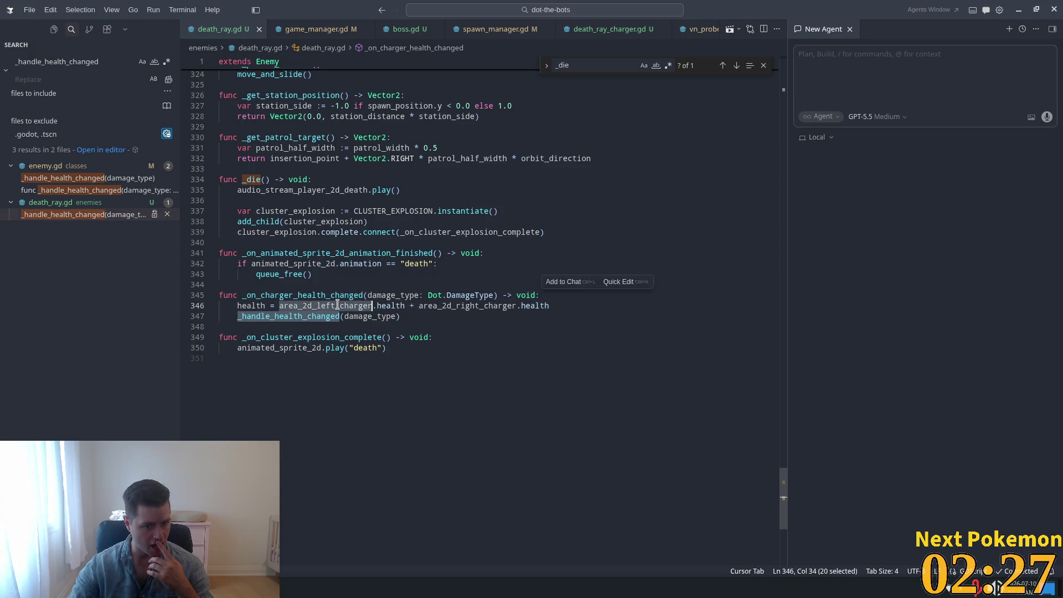
{"action": "double_click", "coordinate": [309, 316]}
Jump to pre_death in enemy.gd and start a new line under its if boss: check
{"action": "left_click", "coordinate": [306, 321], "text": "ctrl"}
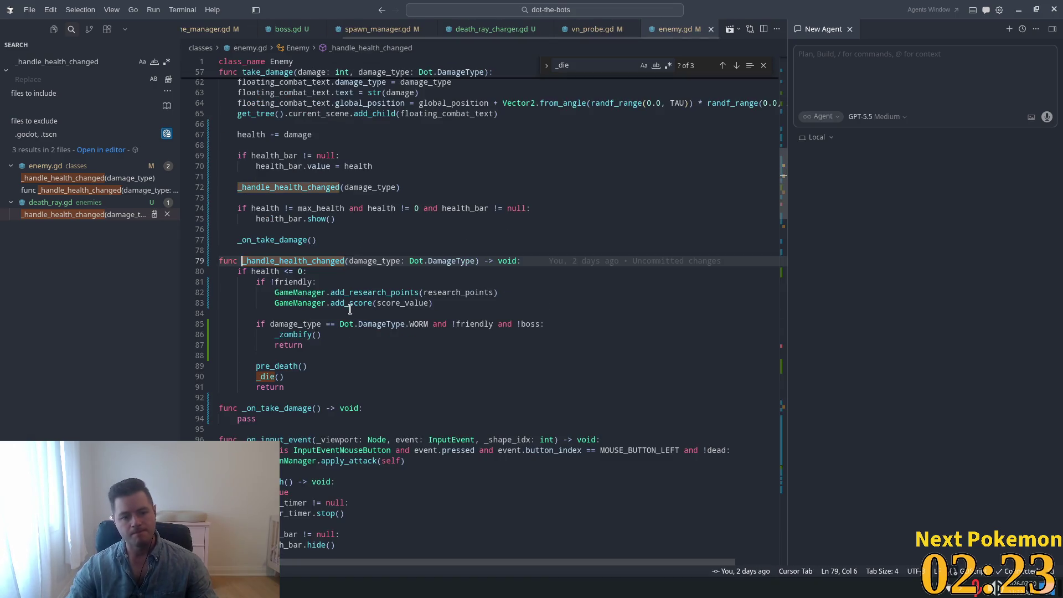
{"action": "left_click", "coordinate": [385, 370]}
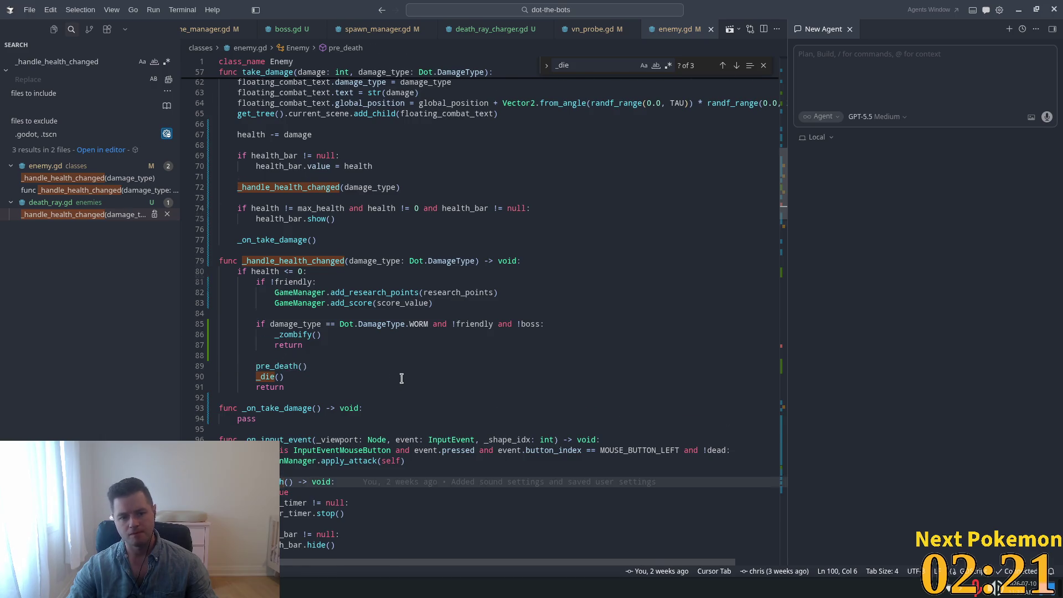
{"action": "left_click", "coordinate": [285, 369], "text": "ctrl"}
{"action": "left_click", "coordinate": [363, 343]}
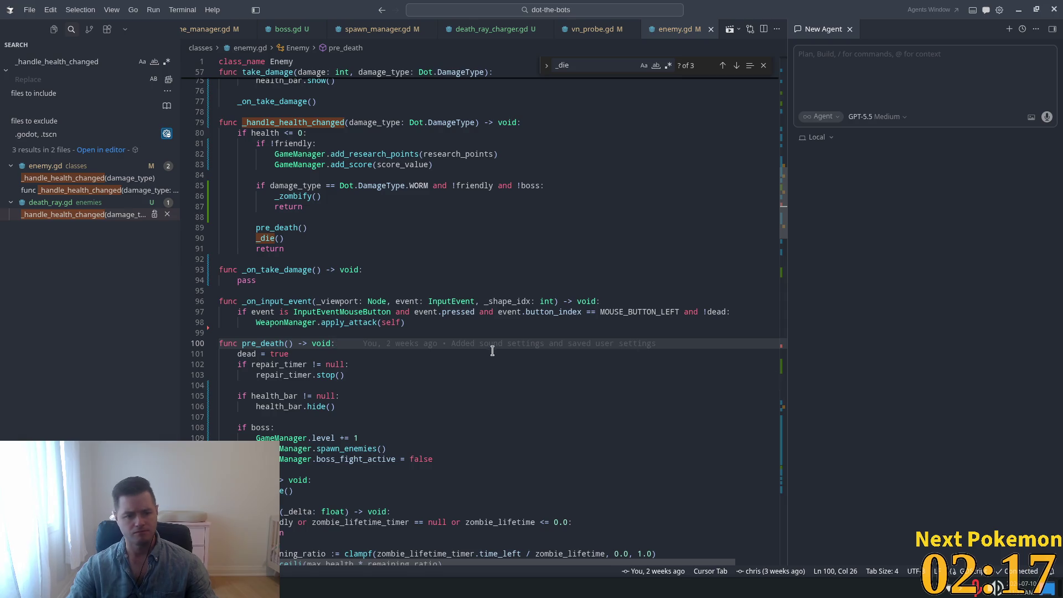
{"action": "scroll", "coordinate": [387, 354], "scroll_direction": "down", "scroll_amount": 3}
{"action": "left_click", "coordinate": [281, 344]}
{"action": "key", "text": "Return"}
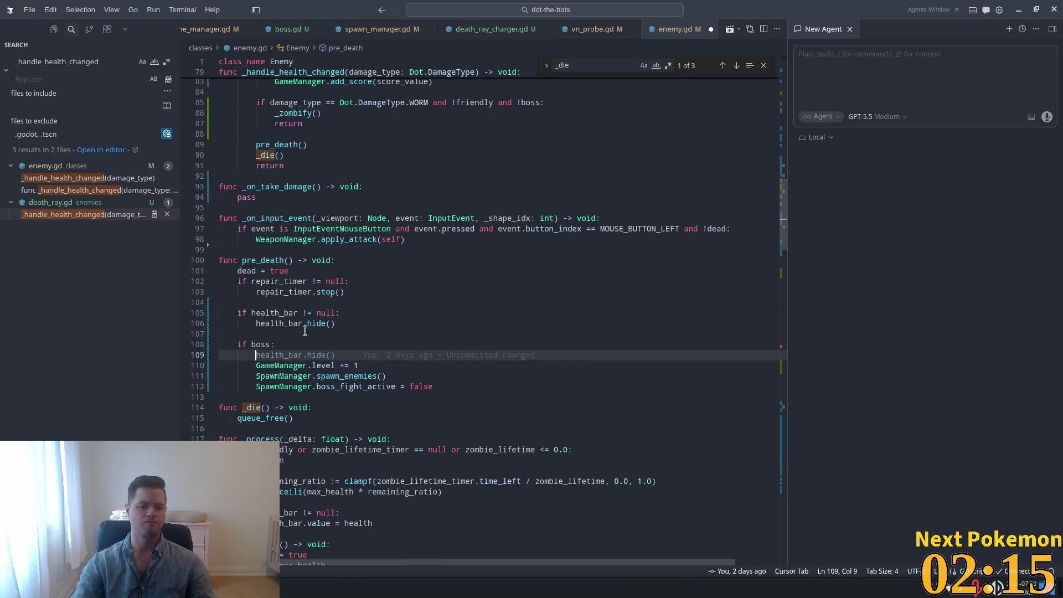
{"action": "type", "text": "print(\""}
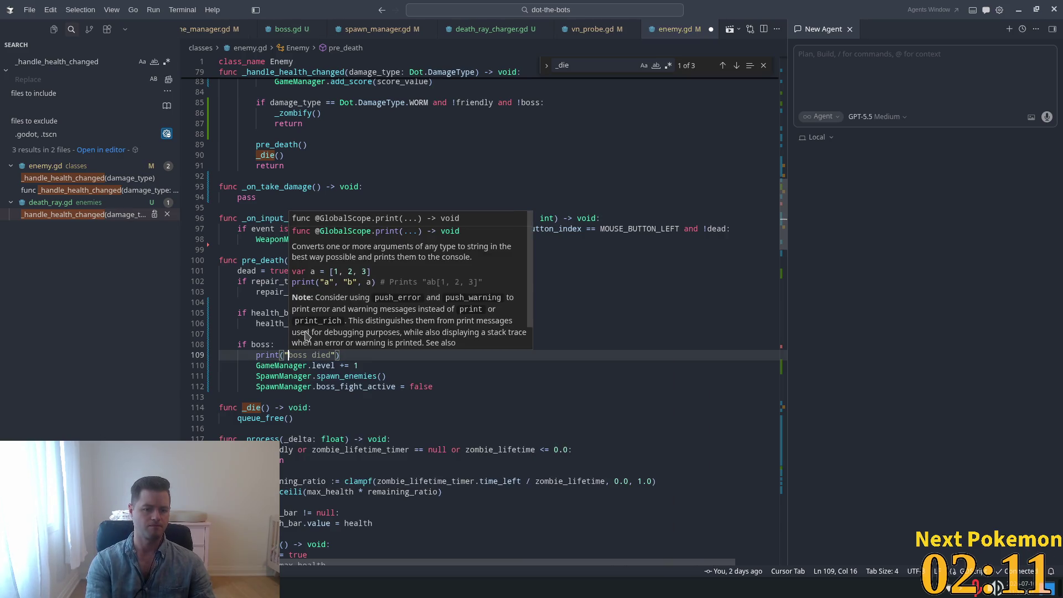
{"action": "type", "text": "boss died"}
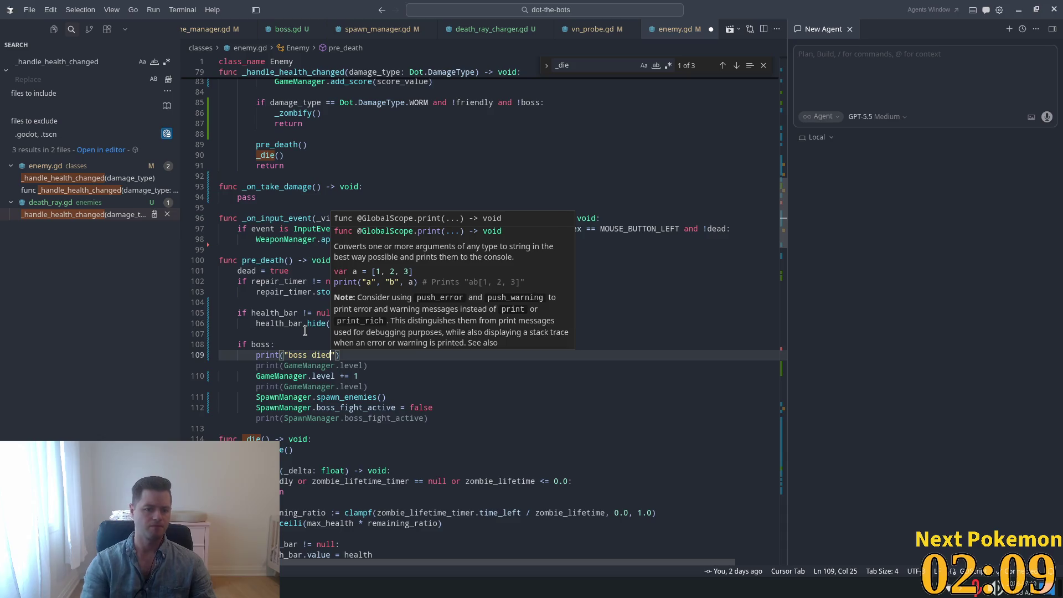
{"action": "left_click", "coordinate": [424, 370]}
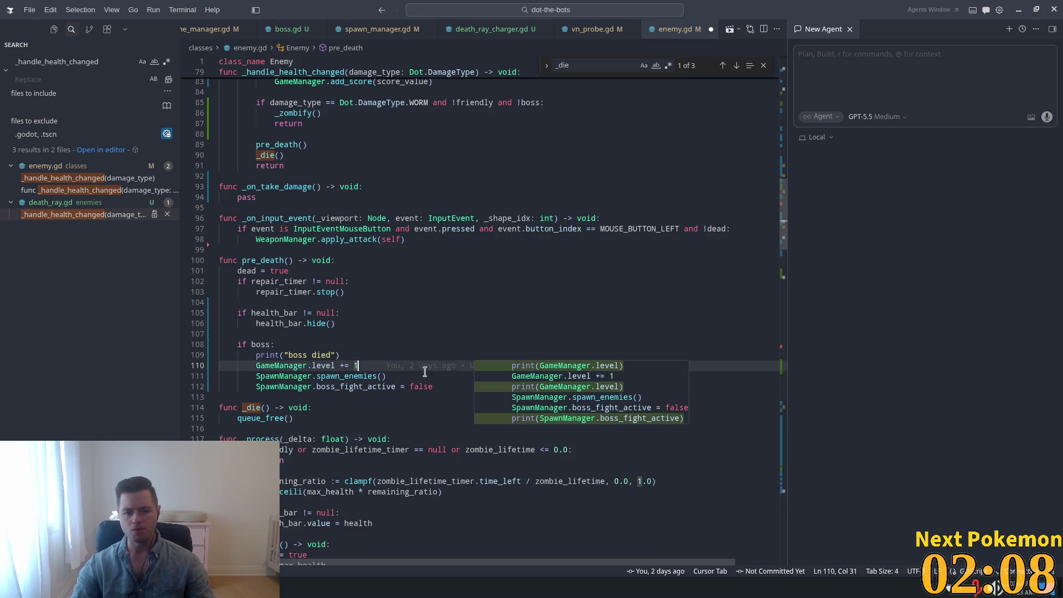
{"action": "left_click", "coordinate": [416, 323]}
{"action": "mouse_move", "coordinate": [474, 325]}
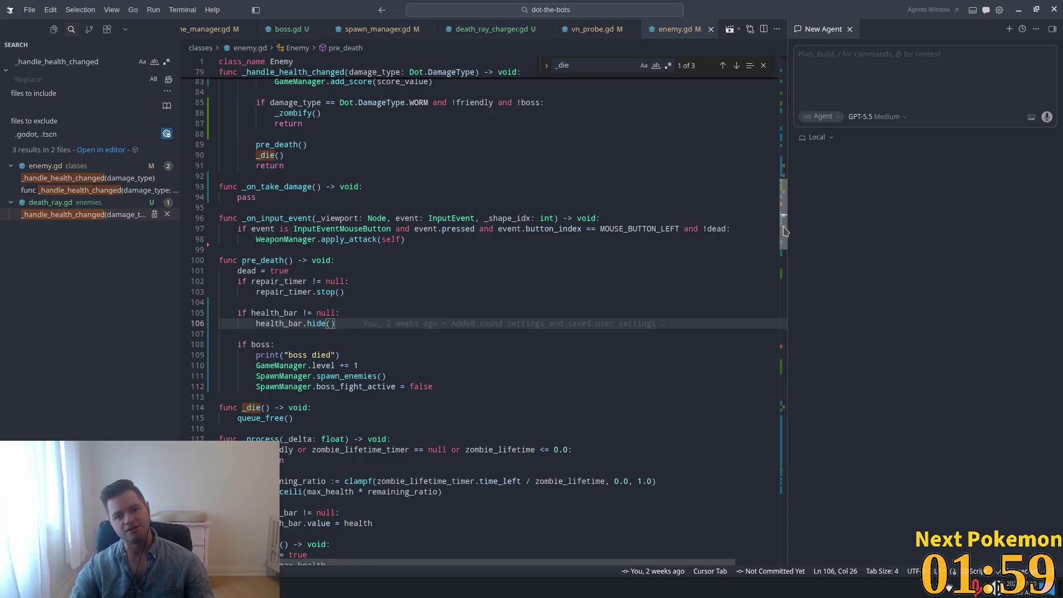
{"action": "scroll", "coordinate": [526, 221], "scroll_direction": "up", "scroll_amount": 1}
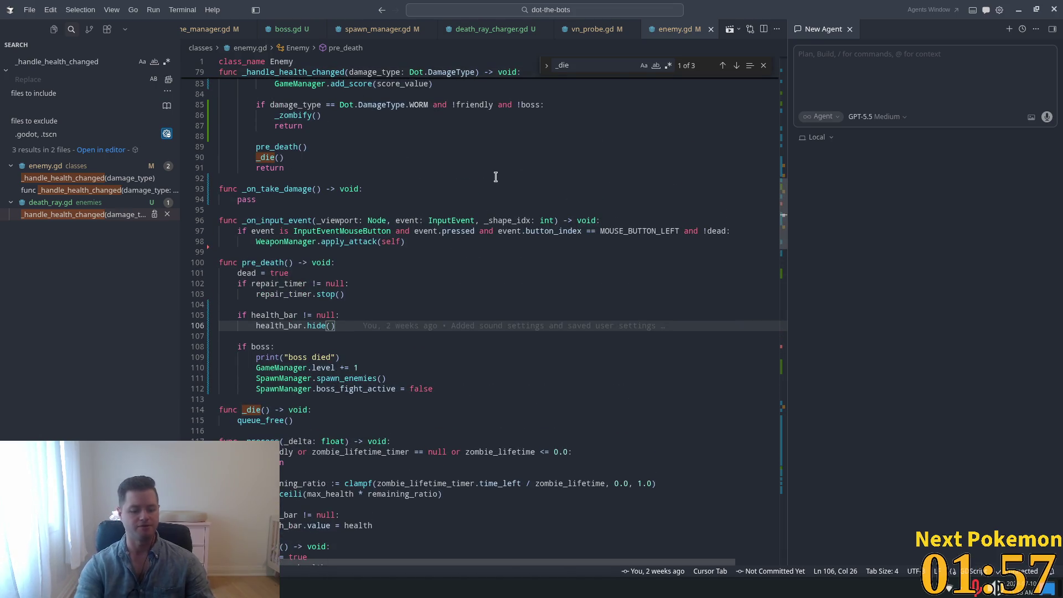
Open spawn_manager.gd and look over the LEVEL_ENEMIES spawn settings
{"action": "key", "text": "ctrl+p"}
{"action": "type", "text": "spawn"}
{"action": "key", "text": "Return"}
{"action": "scroll", "coordinate": [769, 238], "scroll_direction": "up", "scroll_amount": 15}
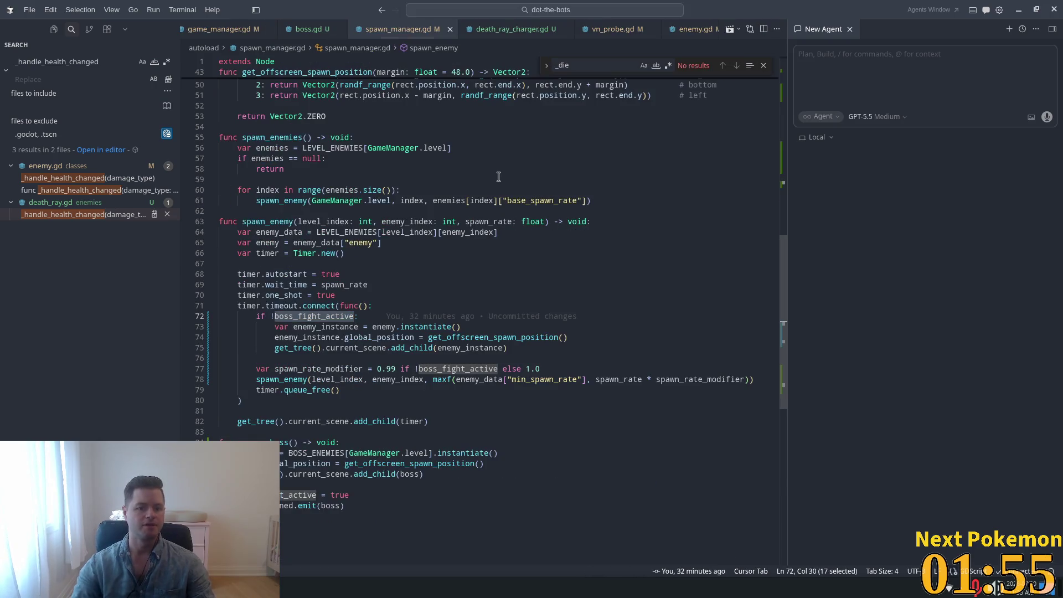
{"action": "scroll", "coordinate": [738, 299], "scroll_direction": "up", "scroll_amount": 3}
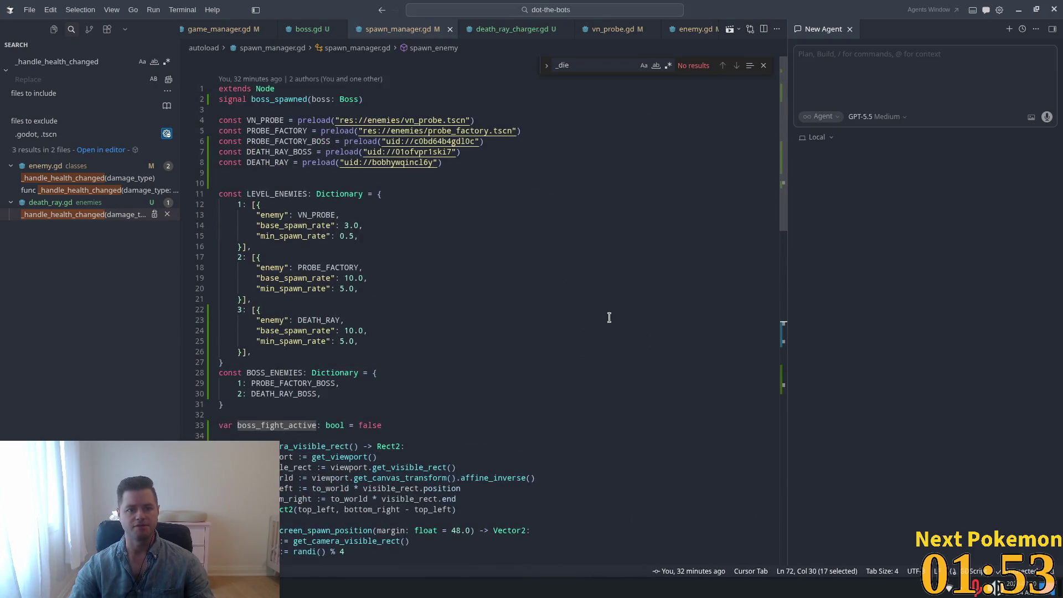
{"action": "scroll", "coordinate": [435, 226], "scroll_direction": "down", "scroll_amount": 5}
{"action": "scroll", "coordinate": [455, 235], "scroll_direction": "down", "scroll_amount": 5}
{"action": "scroll", "coordinate": [636, 194], "scroll_direction": "up", "scroll_amount": 10}
Open game_manager.gd to see the boss_levels declaration [30, 300]
{"action": "key", "text": "ctrl+p"}
{"action": "type", "text": "game_mana"}
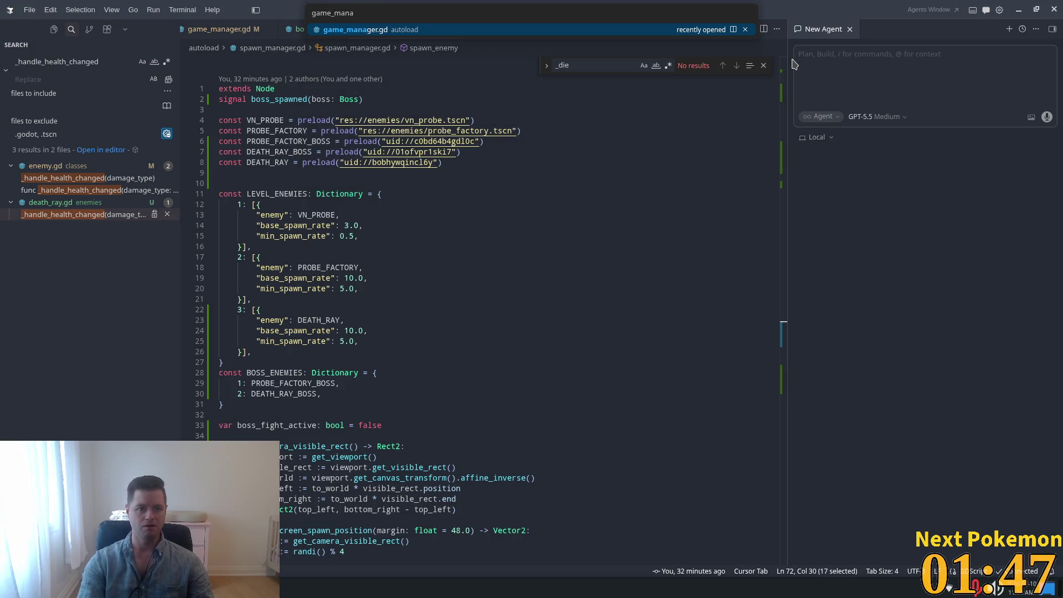
{"action": "key", "text": "Return"}
{"action": "scroll", "coordinate": [377, 228], "scroll_direction": "up", "scroll_amount": 2}
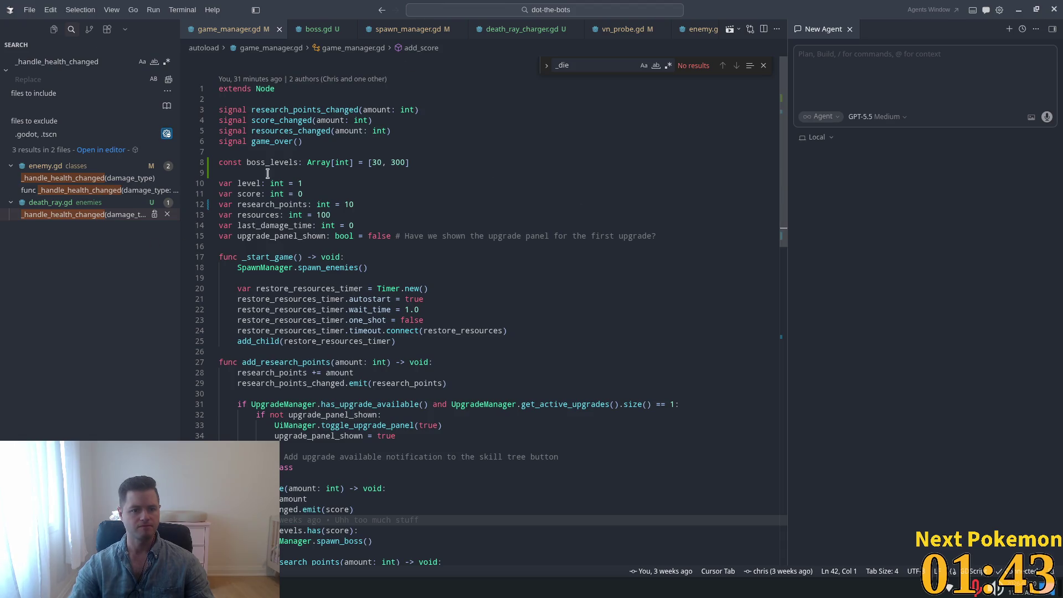
Change the second boss_levels threshold on line 8 from 300 to 120
{"action": "left_click_drag", "start_coordinate": [405, 163], "coordinate": [390, 162]}
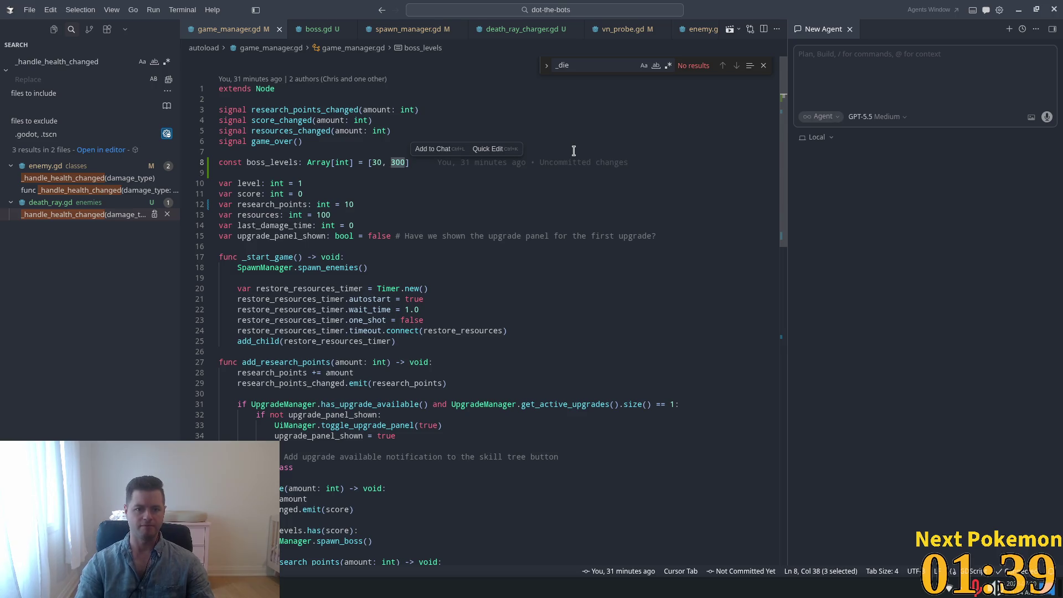
{"action": "type", "text": "120"}
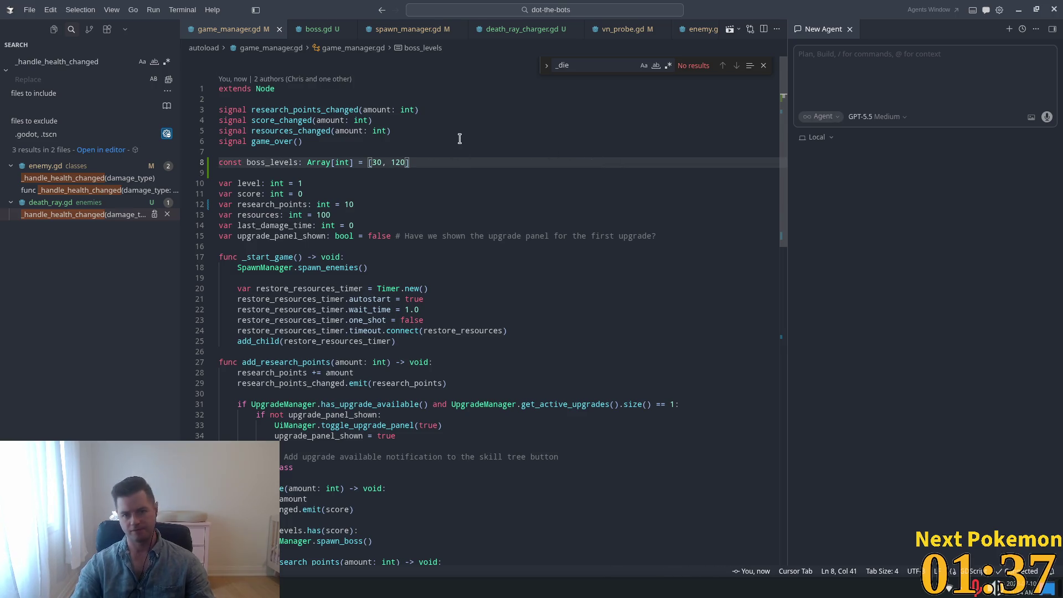
{"action": "key", "text": "Up"}
{"action": "key", "text": "Up"}
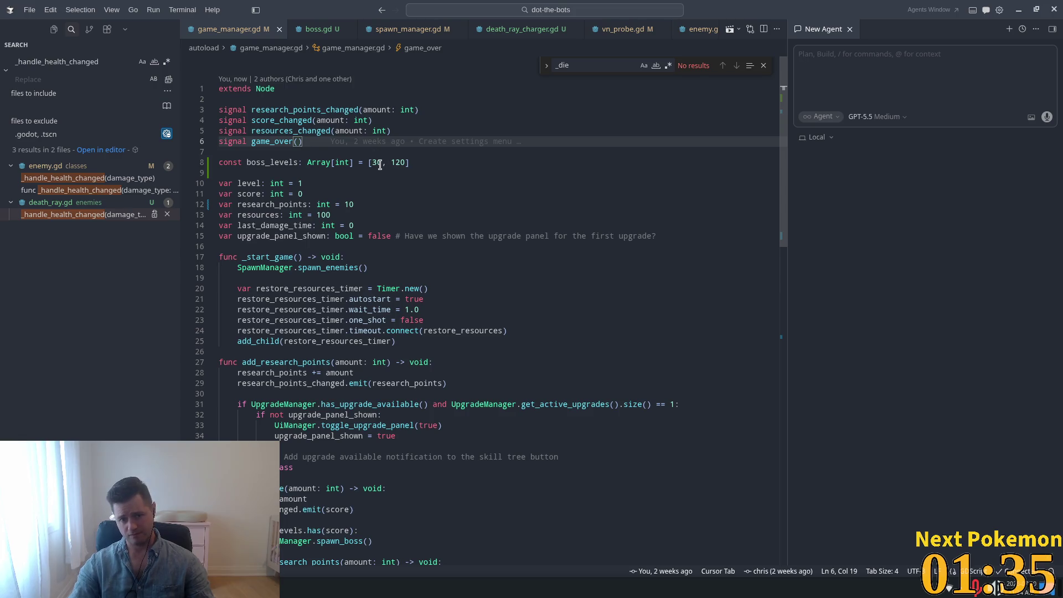
{"action": "left_click", "coordinate": [381, 162]}
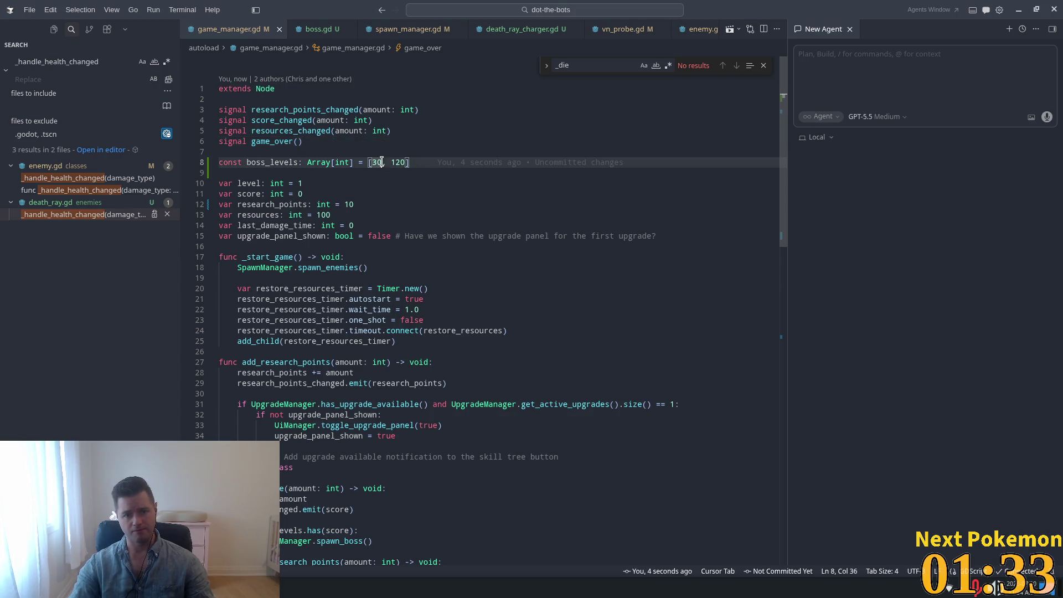
Switch to the Godot editor and run the game in a debug window with F5
{"action": "left_click", "coordinate": [287, 257]}
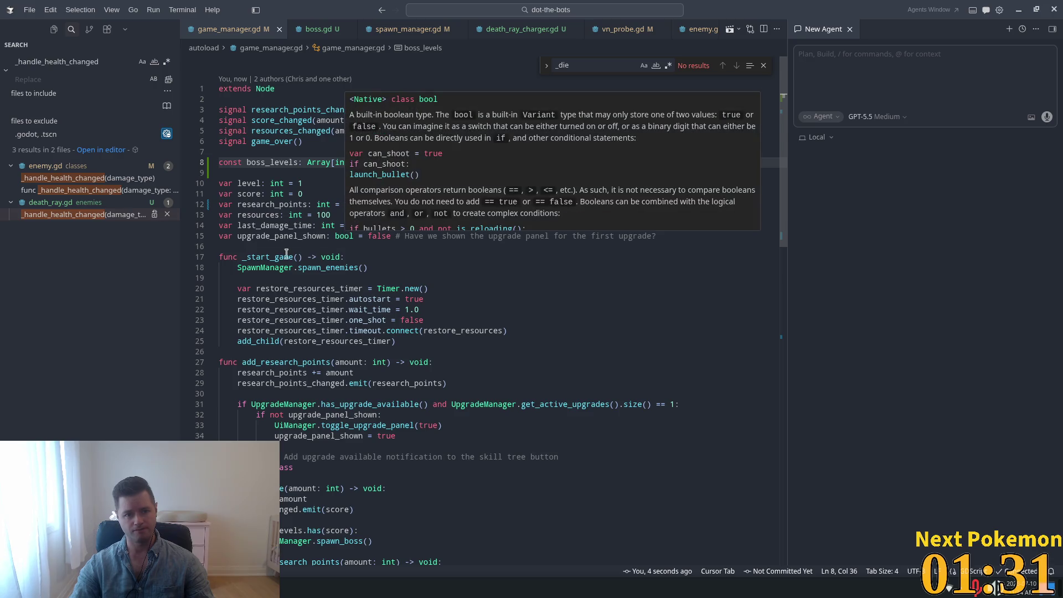
{"action": "key", "text": "alt+Tab"}
{"action": "key", "text": "F5"}
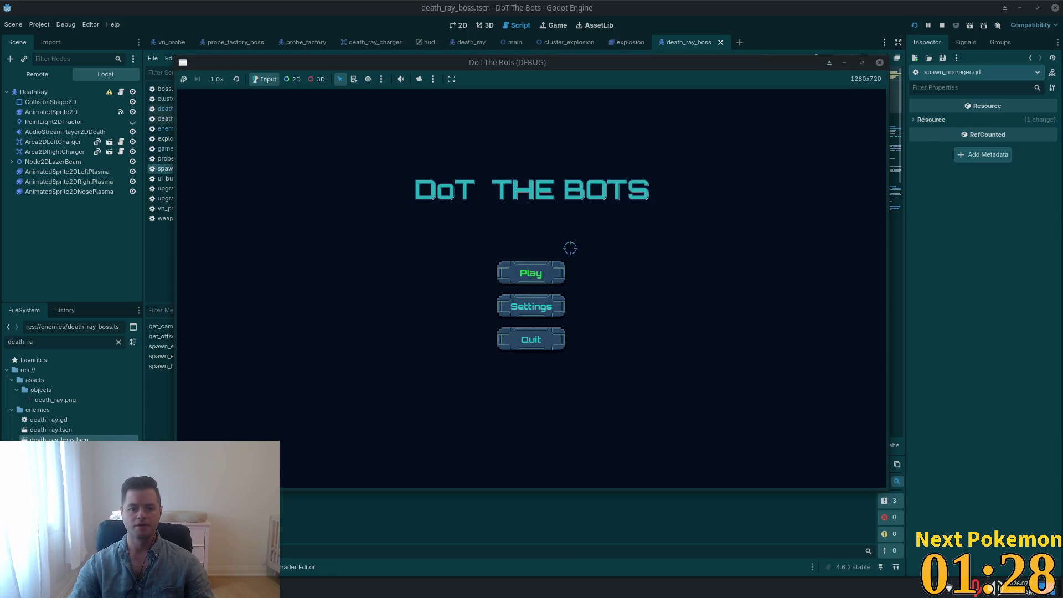
Start a new DoT The Bots game and play until the upgrade tree opens at score 20
{"action": "left_click", "coordinate": [548, 272]}
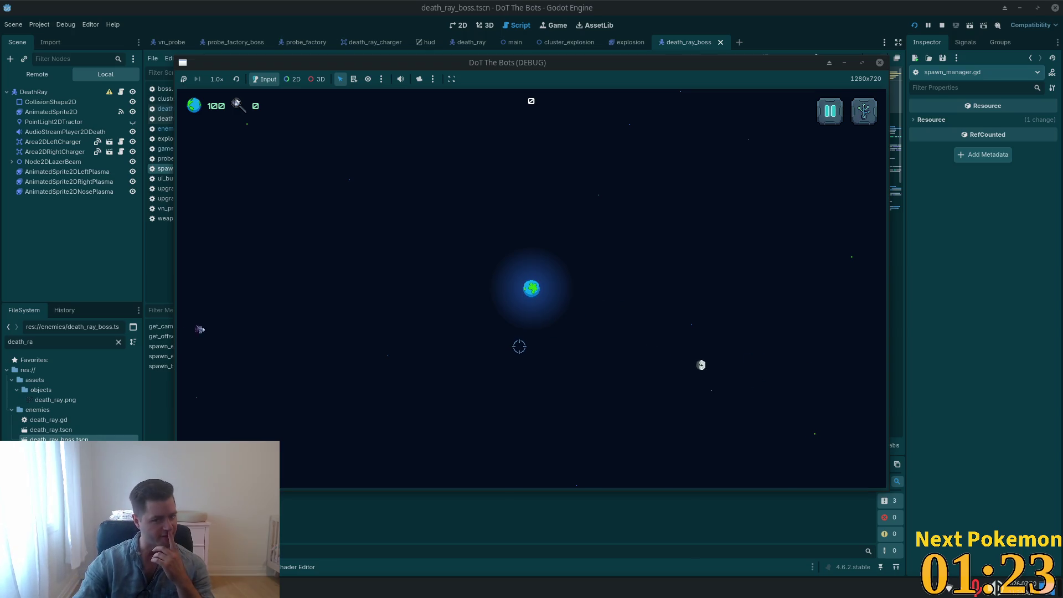
{"action": "left_click", "coordinate": [172, 324]}
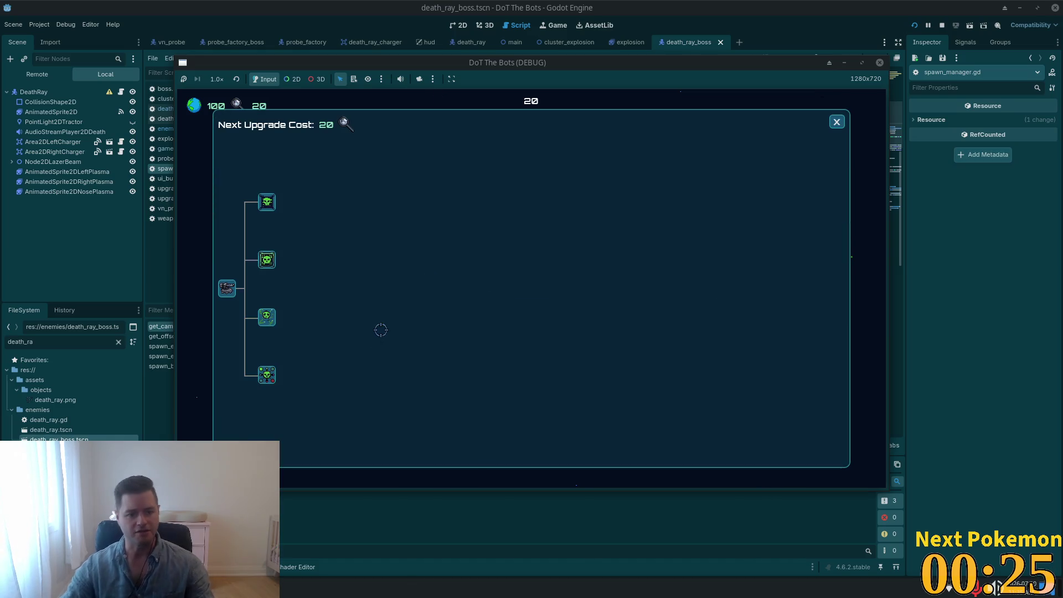
Buy the second upgrade, play until the Probe Factory boss spawns, then pause at score 33
{"action": "left_click", "coordinate": [264, 253]}
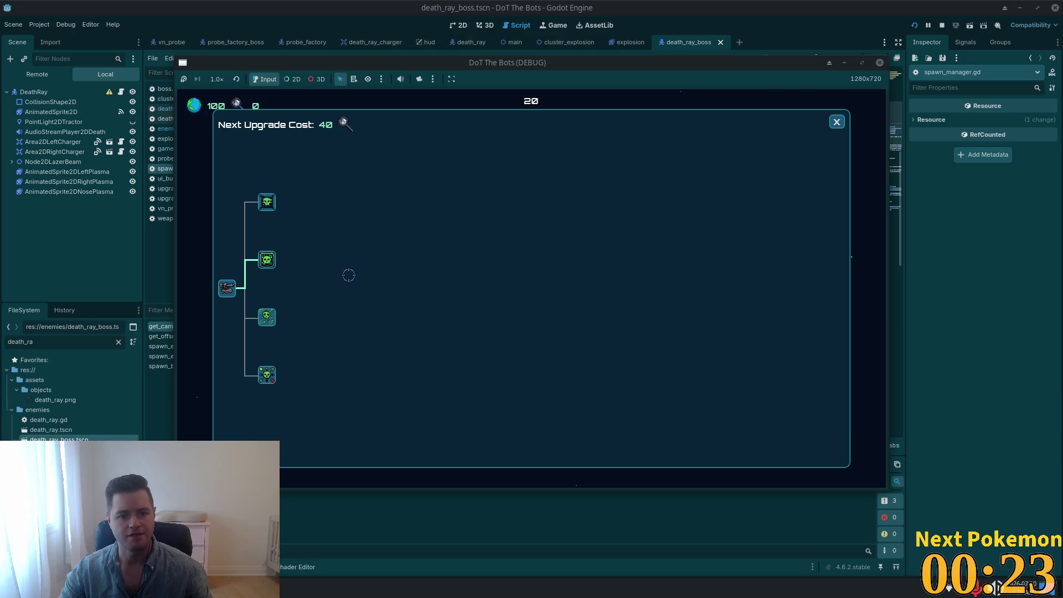
{"action": "left_click", "coordinate": [837, 122]}
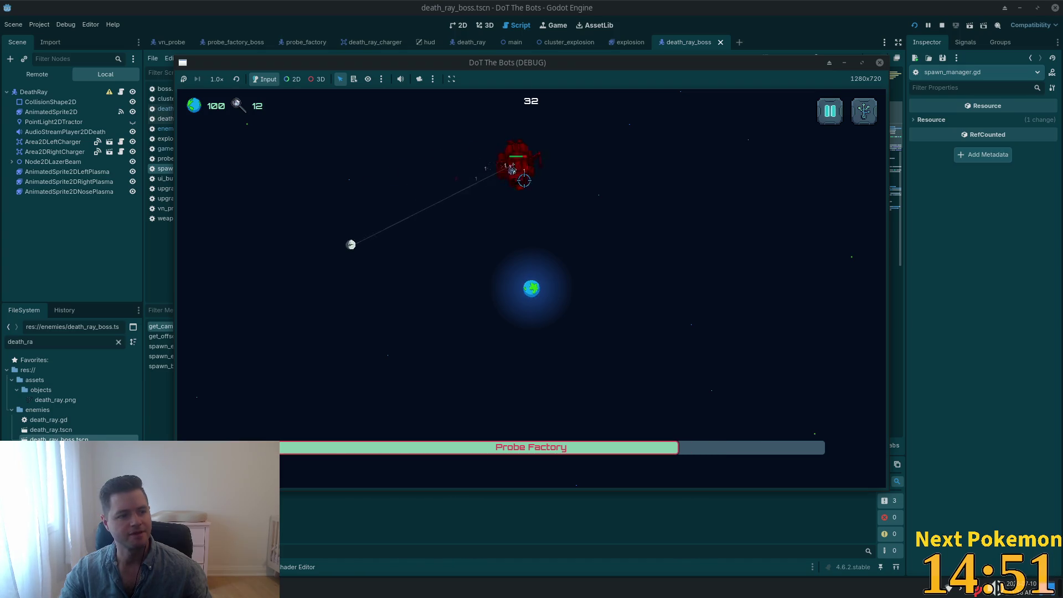
{"action": "key", "text": "Escape"}
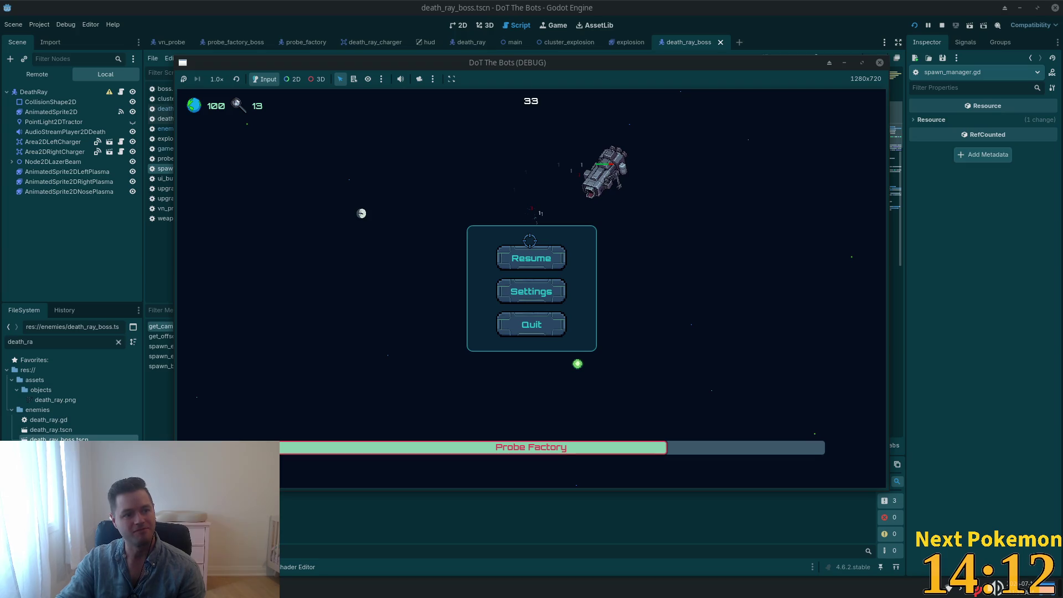
Resume and shoot the Probe Factory boss until its health is roughly halved, then pause at score 34
{"action": "left_click", "coordinate": [521, 258]}
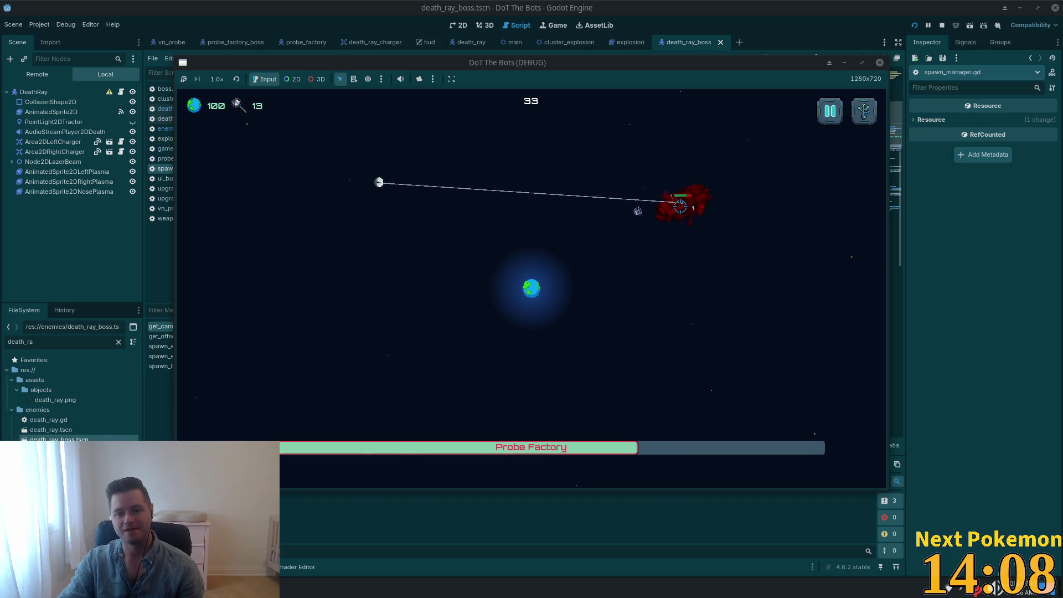
{"action": "left_click", "coordinate": [612, 238]}
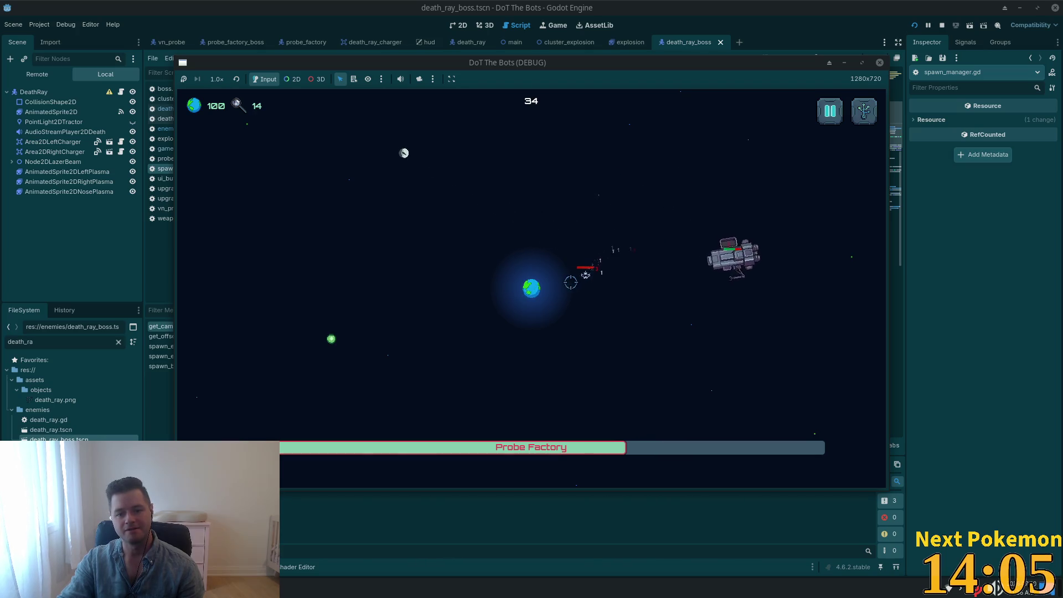
{"action": "left_click", "coordinate": [730, 311]}
{"action": "left_click", "coordinate": [739, 319]}
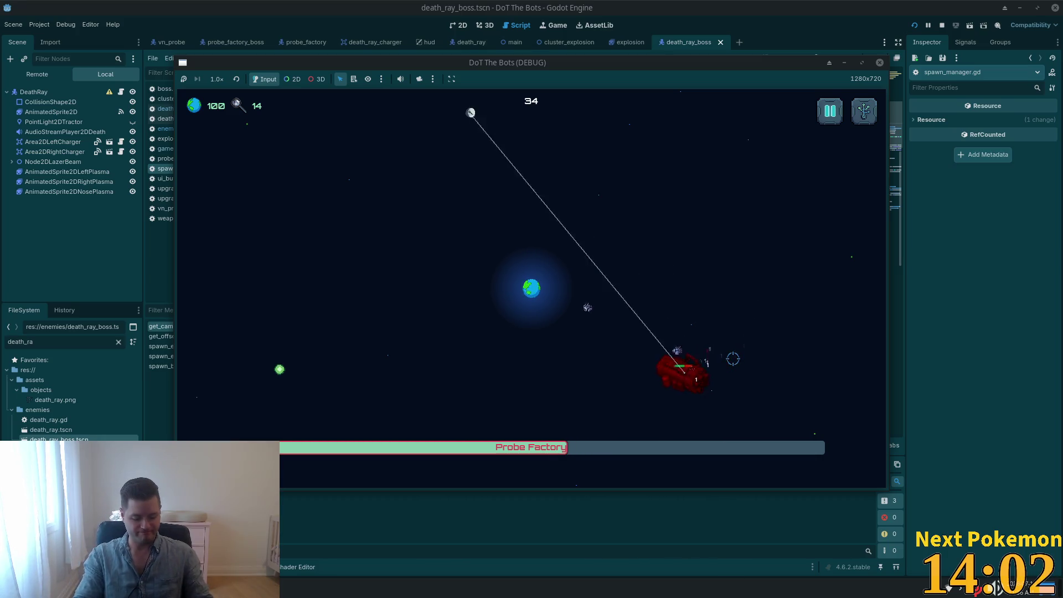
{"action": "key", "text": "Escape"}
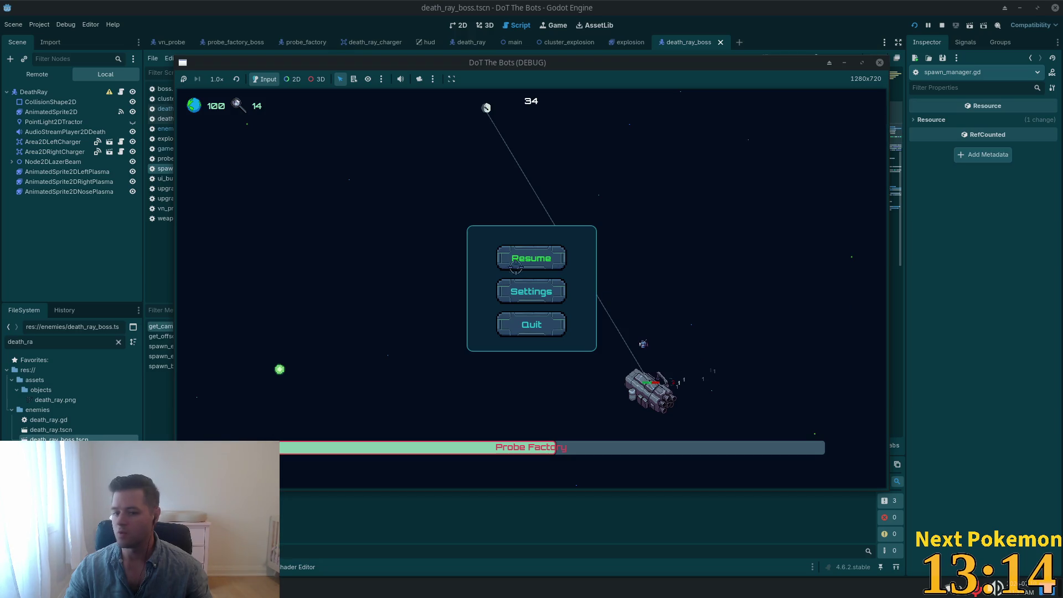
Play on to about 130 points, open the upgrade tree with U, then switch to game_manager.gd
{"action": "left_click", "coordinate": [534, 260]}
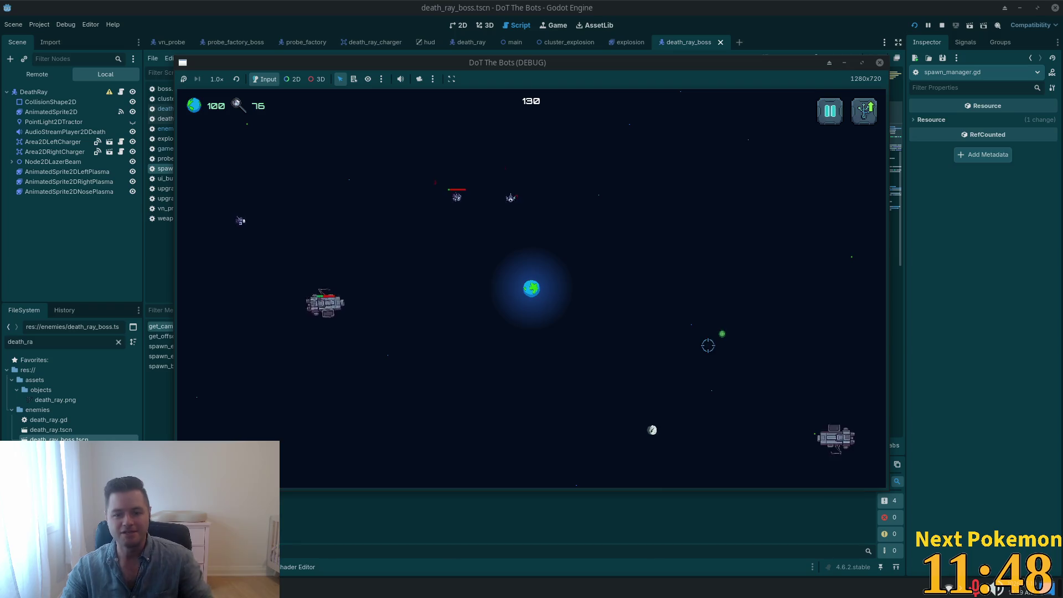
{"action": "key", "text": "u"}
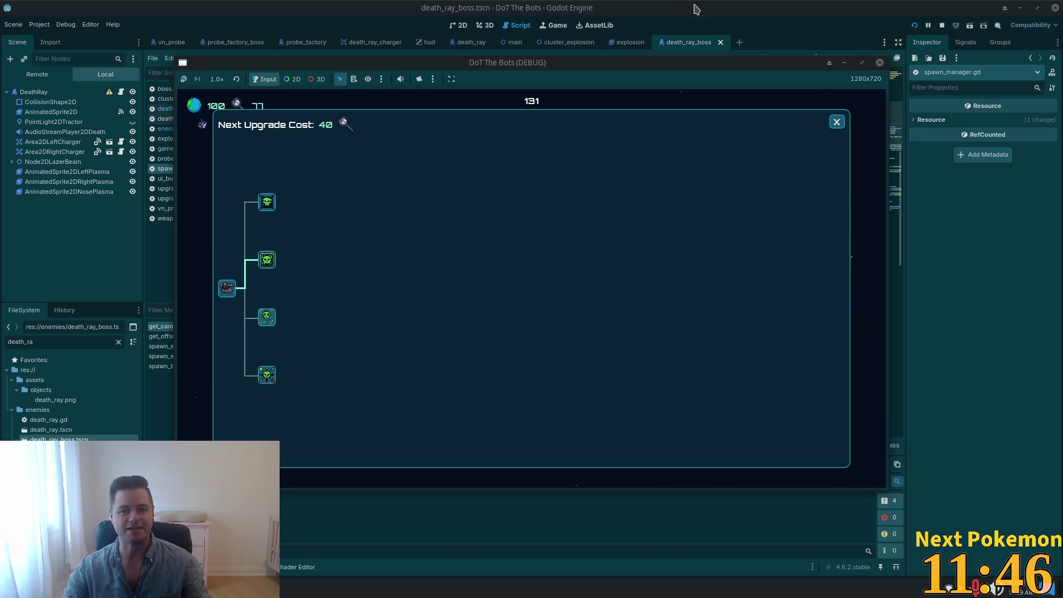
{"action": "left_click", "coordinate": [708, 17]}
{"action": "key", "text": "alt+Tab"}
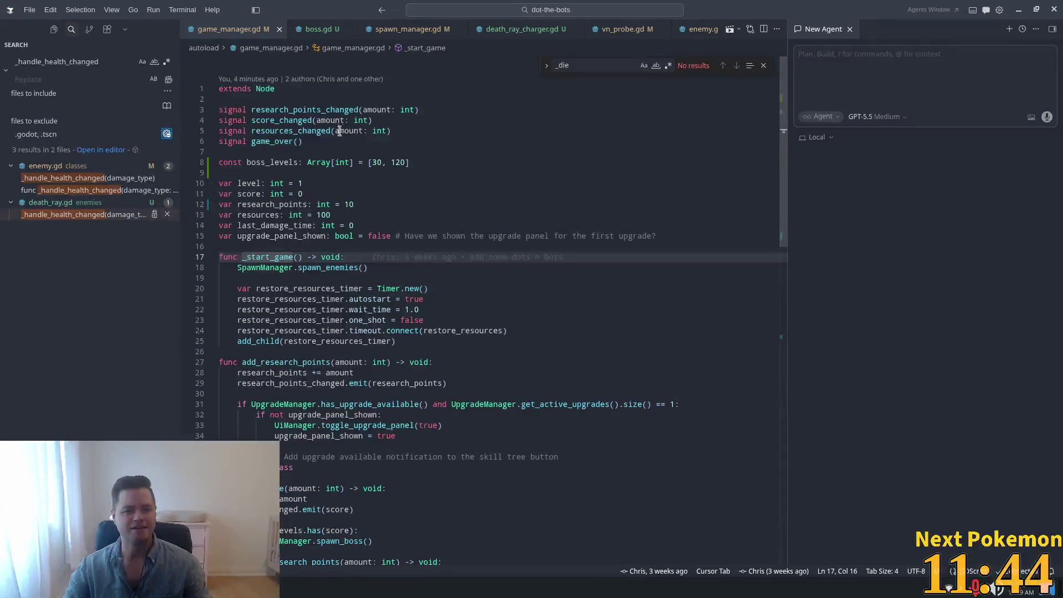
Check the 120 boss threshold in game_manager.gd, then return to the game and buy the third upgrade
{"action": "double_click", "coordinate": [395, 164]}
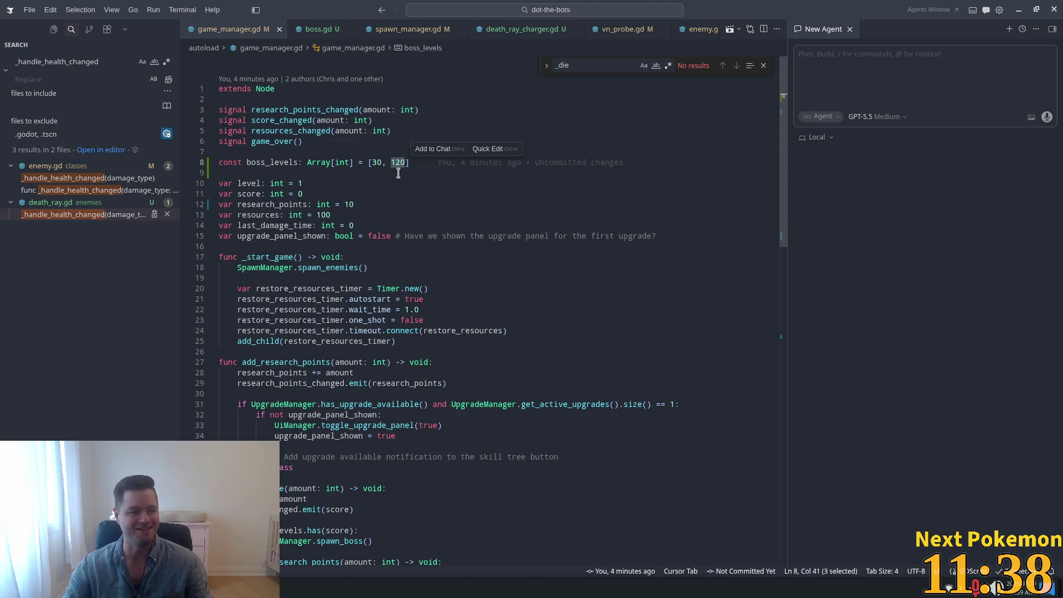
{"action": "key", "text": "alt+Tab"}
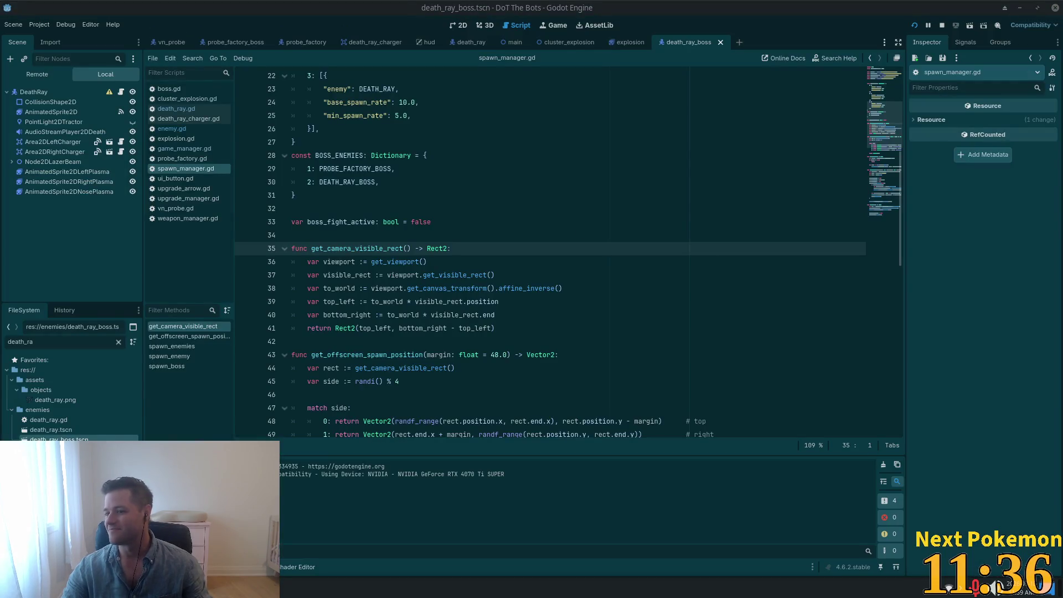
{"action": "key", "text": "alt+Tab"}
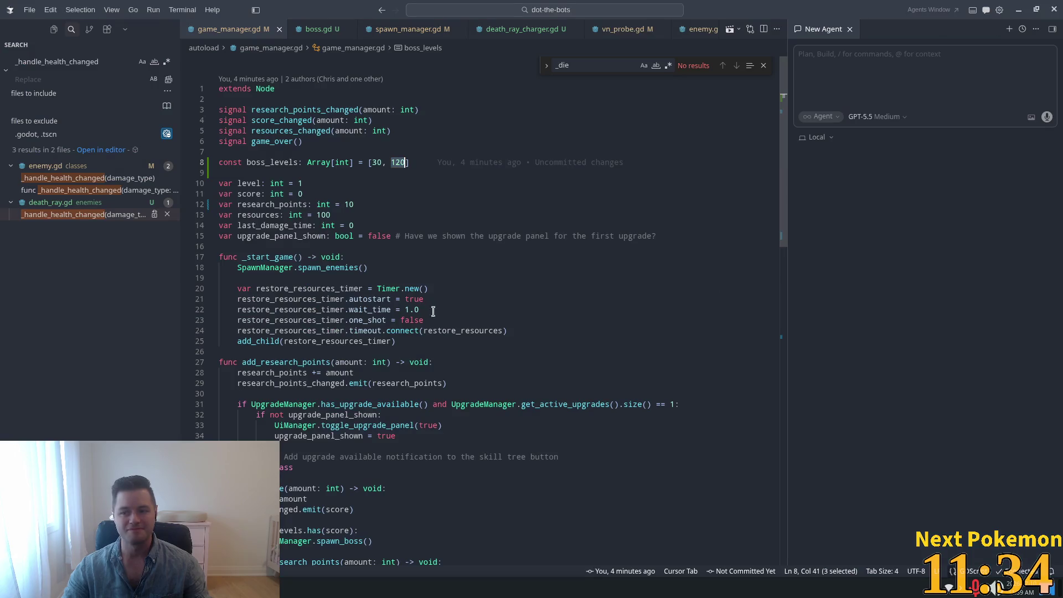
{"action": "key", "text": "alt+Tab"}
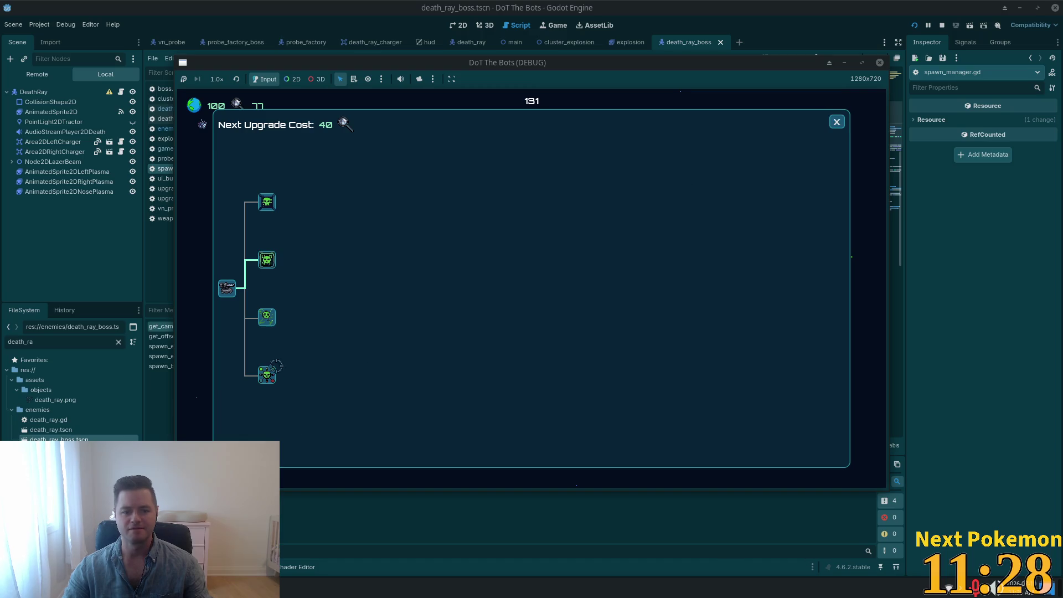
{"action": "left_click", "coordinate": [266, 317]}
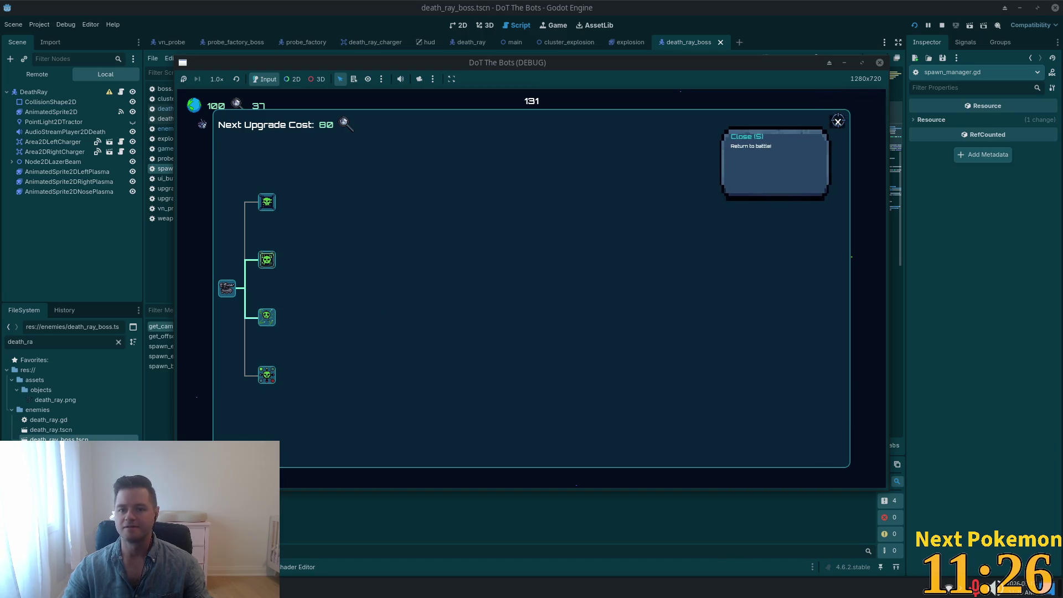
Close the upgrade tree, play past a score of 160, then pause and switch to game_manager.gd
{"action": "left_click", "coordinate": [838, 122]}
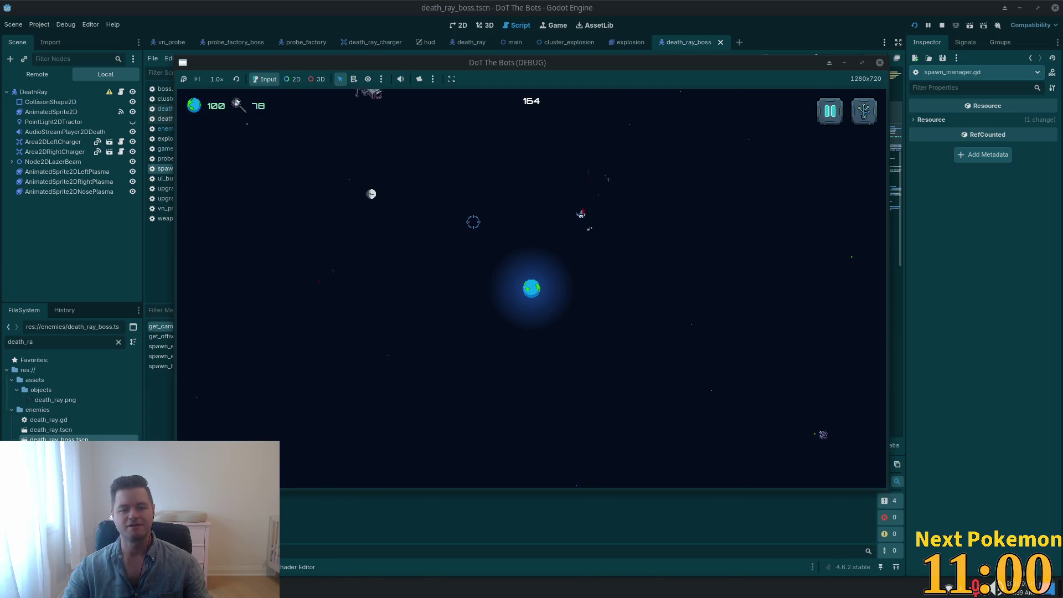
{"action": "key", "text": "Escape"}
{"action": "key", "text": "alt+Tab"}
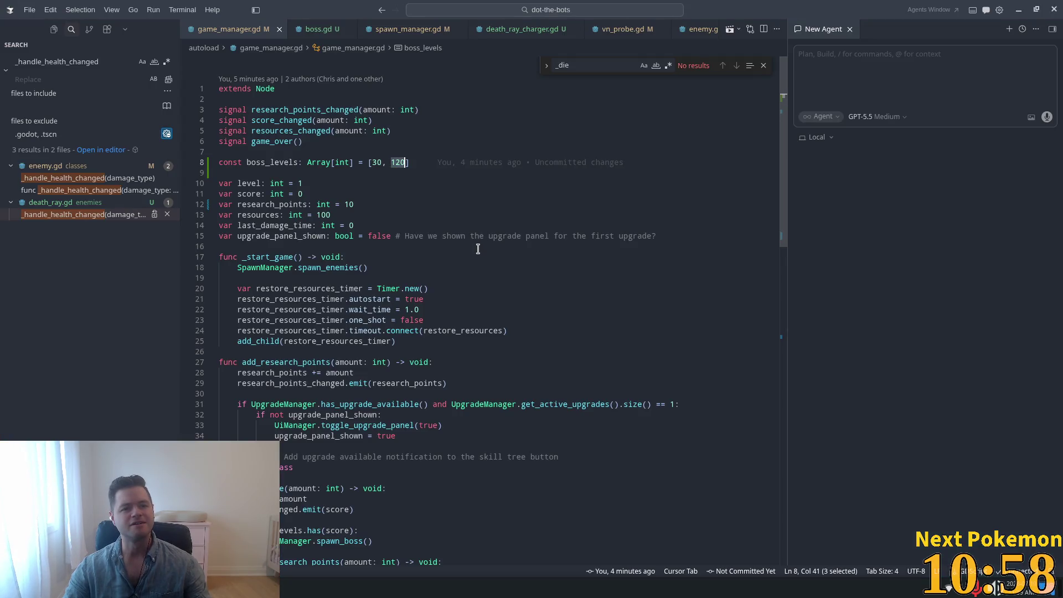
Bring the paused DoT The Bots window back to the front and resume play
{"action": "key", "text": "alt+Tab"}
{"action": "left_click", "coordinate": [512, 266]}
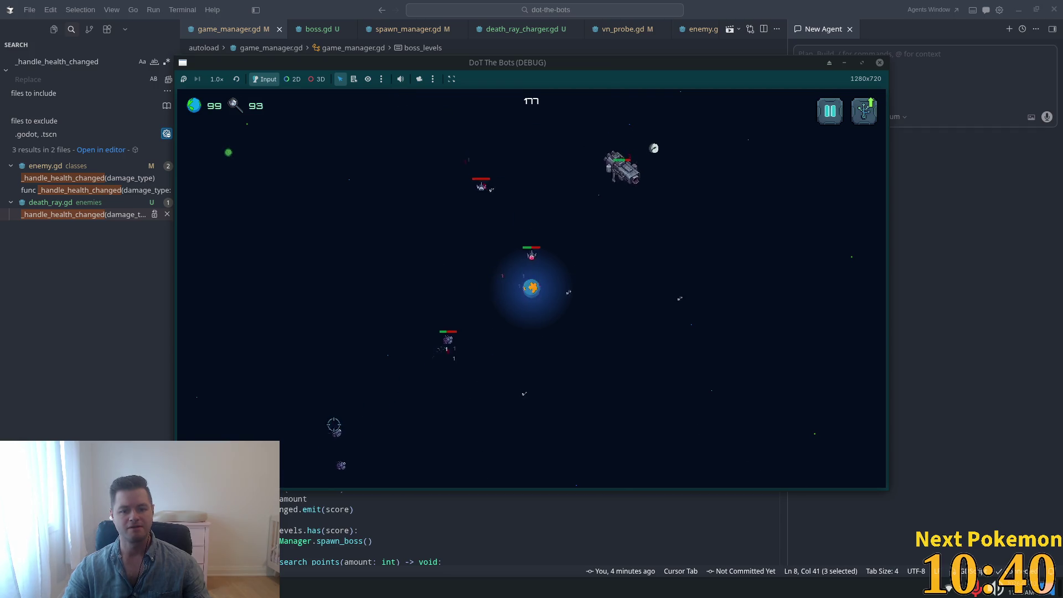
Play on, then buy the top OS Corruption upgrade, raising the next upgrade cost to 160
{"action": "key", "text": "u"}
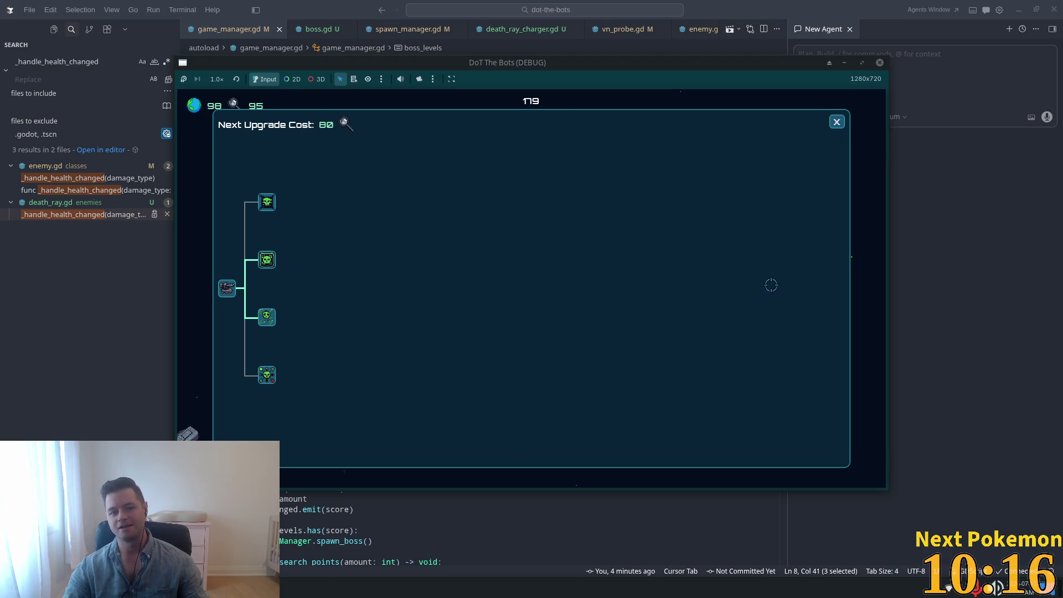
{"action": "left_click", "coordinate": [836, 122]}
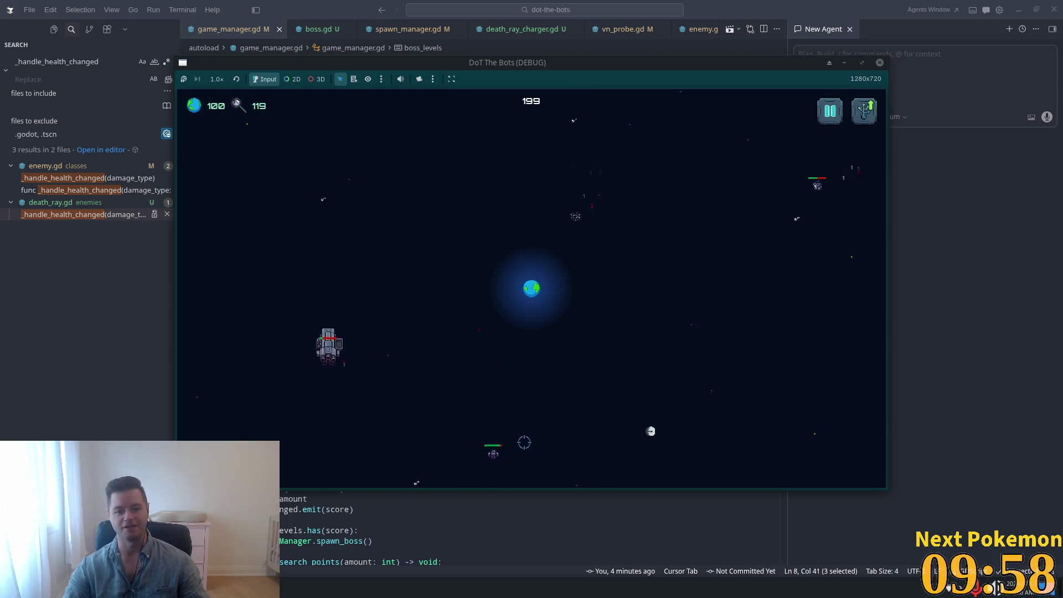
{"action": "key", "text": "u"}
{"action": "left_click", "coordinate": [268, 200]}
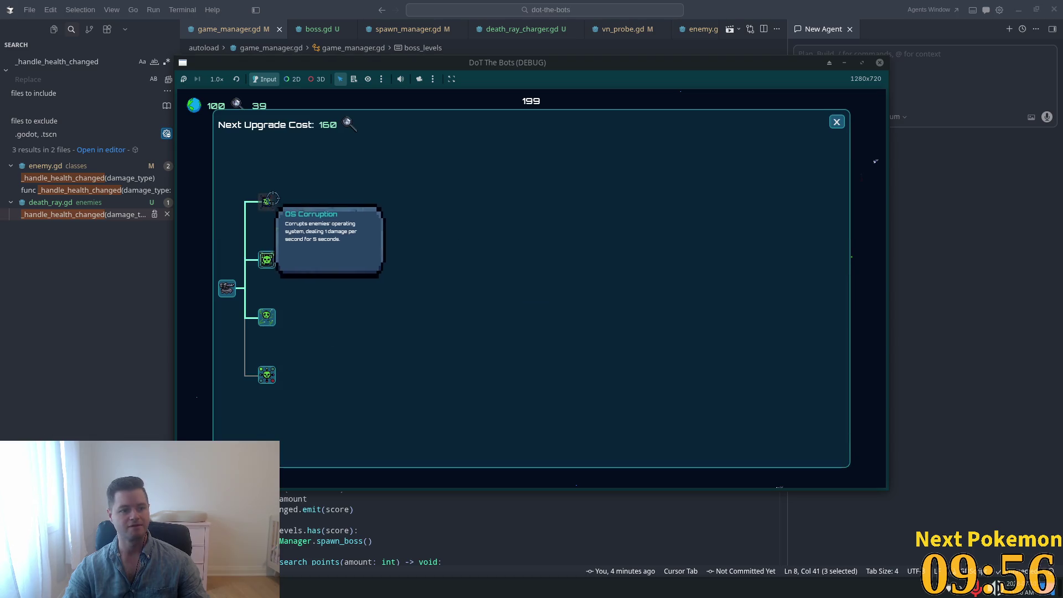
Close the upgrade panel and play on to score 329 as boss ships attack
{"action": "left_click", "coordinate": [837, 121]}
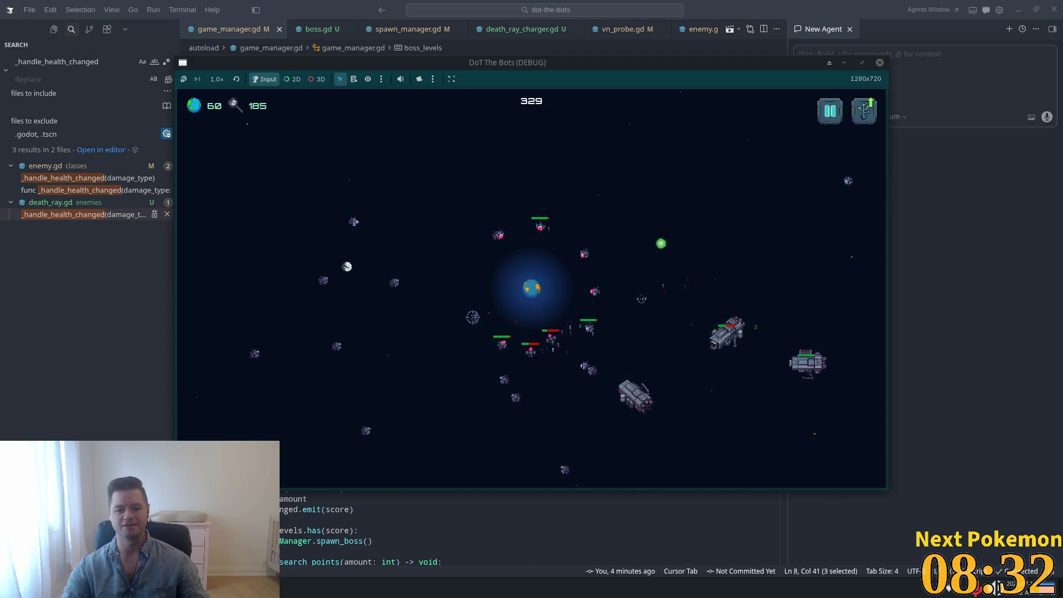
Pause on the upgrade tree and switch from the game to game_manager.gd in Cursor
{"action": "key", "text": "u"}
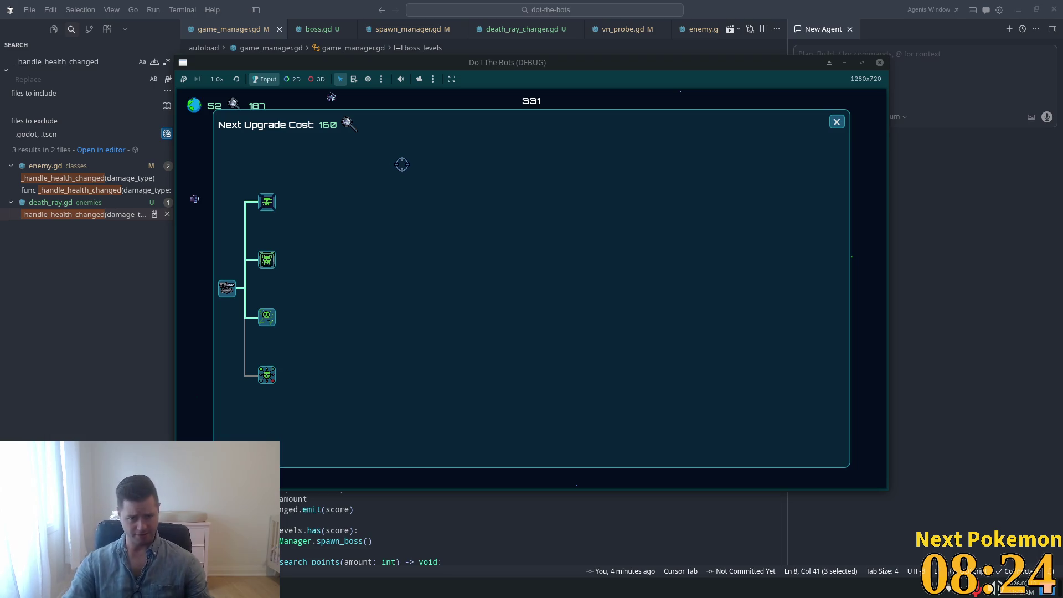
{"action": "key", "text": "alt+Tab"}
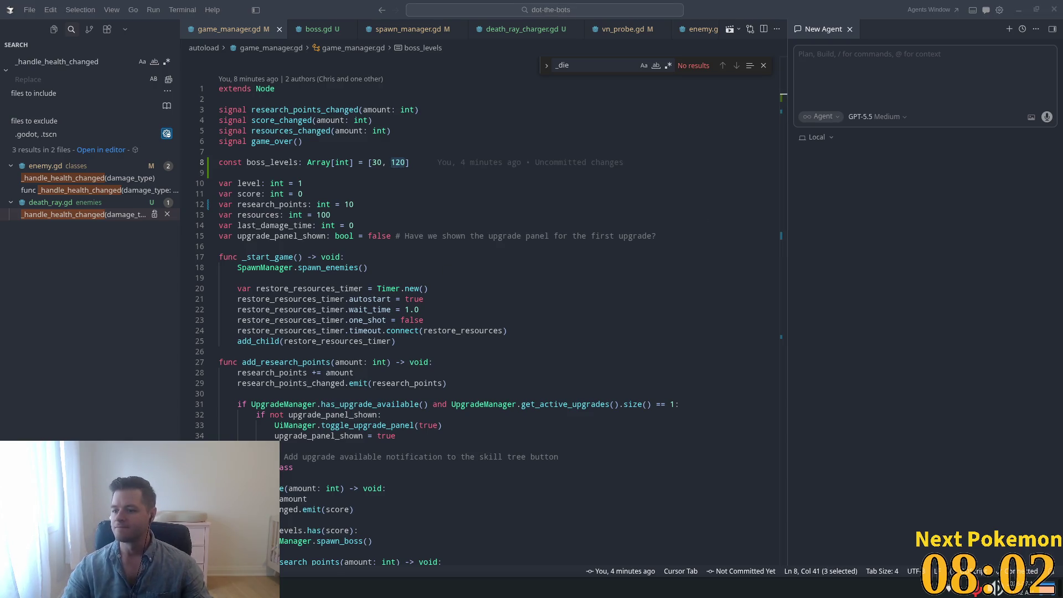
Review the upgrade_panel_shown line in game_manager.gd, then return to the game and resume play
{"action": "left_click", "coordinate": [487, 233]}
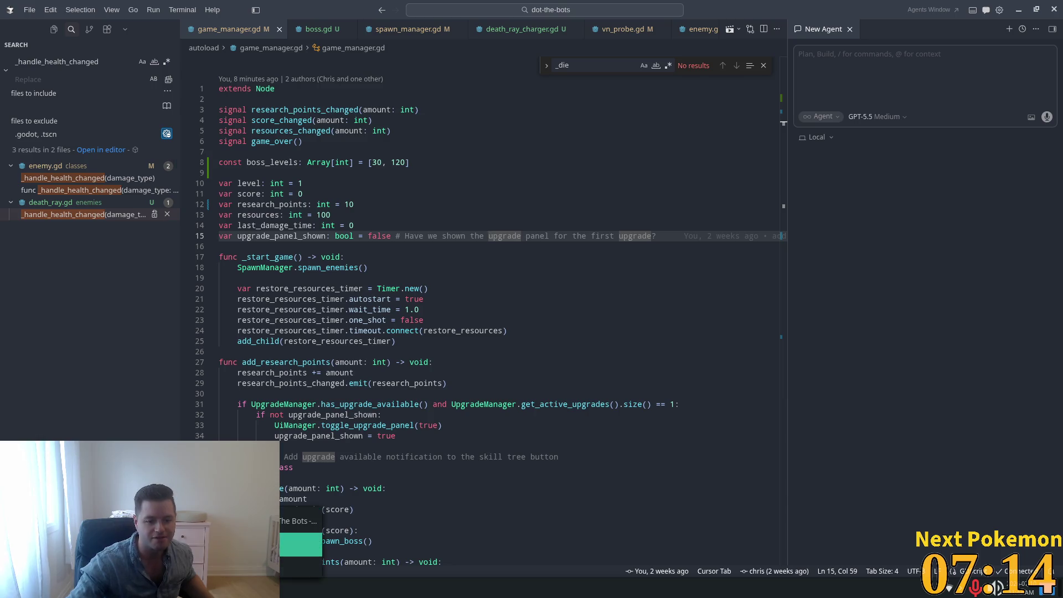
{"action": "key", "text": "alt+Tab"}
{"action": "left_click", "coordinate": [837, 122]}
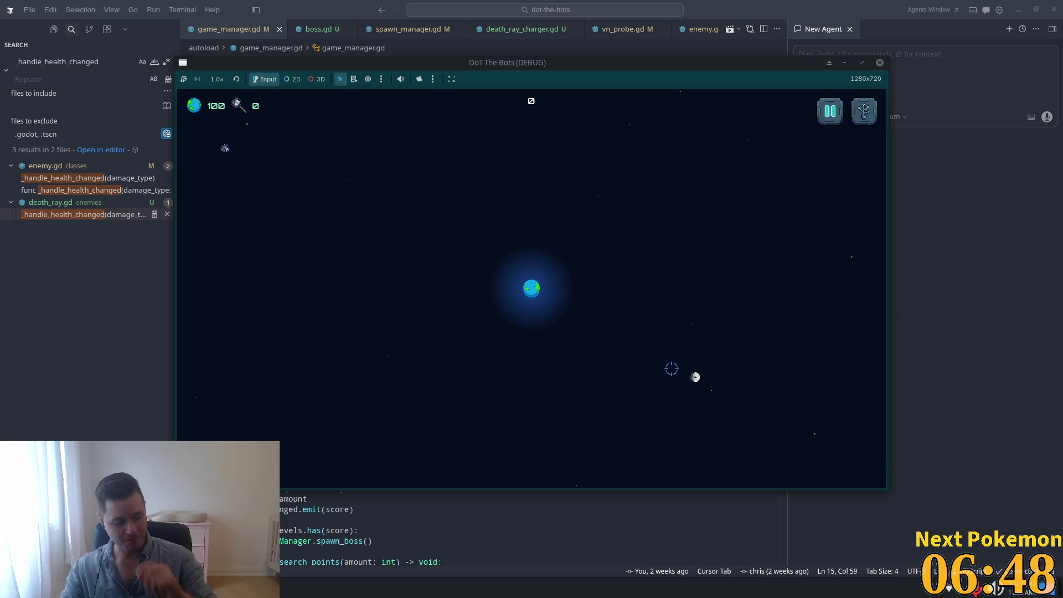
Fire the satellite beam at bots closing in around the planet, reaching score 8 with health 5
{"action": "mouse_move", "coordinate": [304, 175]}
{"action": "left_mouse_down"}
{"action": "mouse_move", "coordinate": [380, 201]}
{"action": "mouse_move", "coordinate": [610, 432]}
{"action": "mouse_move", "coordinate": [622, 404]}
{"action": "mouse_move", "coordinate": [575, 361]}
{"action": "mouse_move", "coordinate": [356, 233]}
{"action": "mouse_move", "coordinate": [435, 247]}
{"action": "left_mouse_up"}
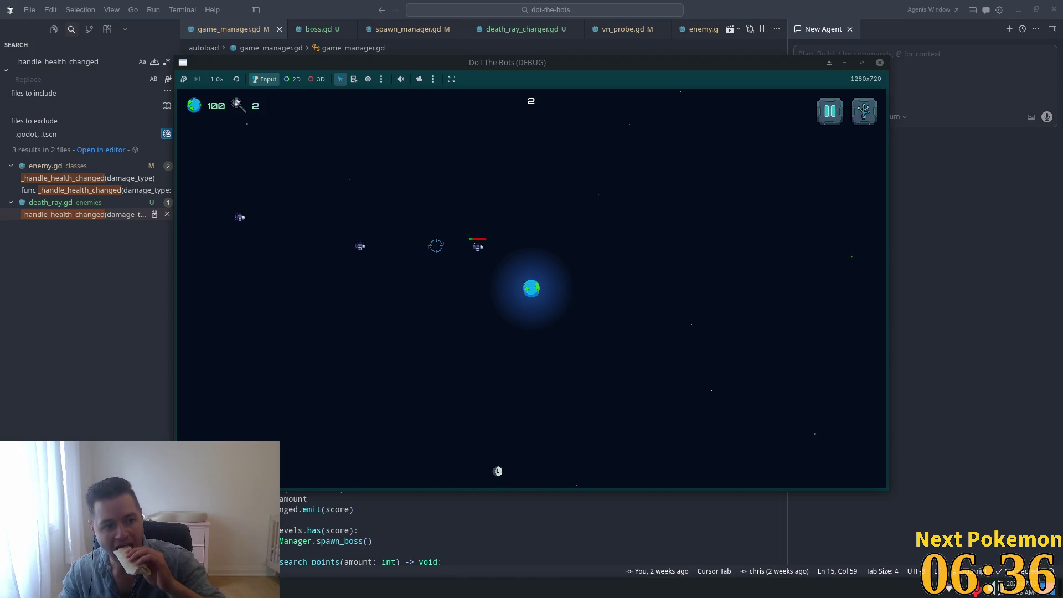
{"action": "mouse_move", "coordinate": [449, 252]}
{"action": "left_mouse_down"}
{"action": "mouse_move", "coordinate": [534, 286]}
{"action": "mouse_move", "coordinate": [520, 252]}
{"action": "mouse_move", "coordinate": [556, 267]}
{"action": "mouse_move", "coordinate": [562, 288]}
{"action": "mouse_move", "coordinate": [683, 294]}
{"action": "mouse_move", "coordinate": [579, 280]}
{"action": "mouse_move", "coordinate": [532, 256]}
{"action": "left_mouse_up"}
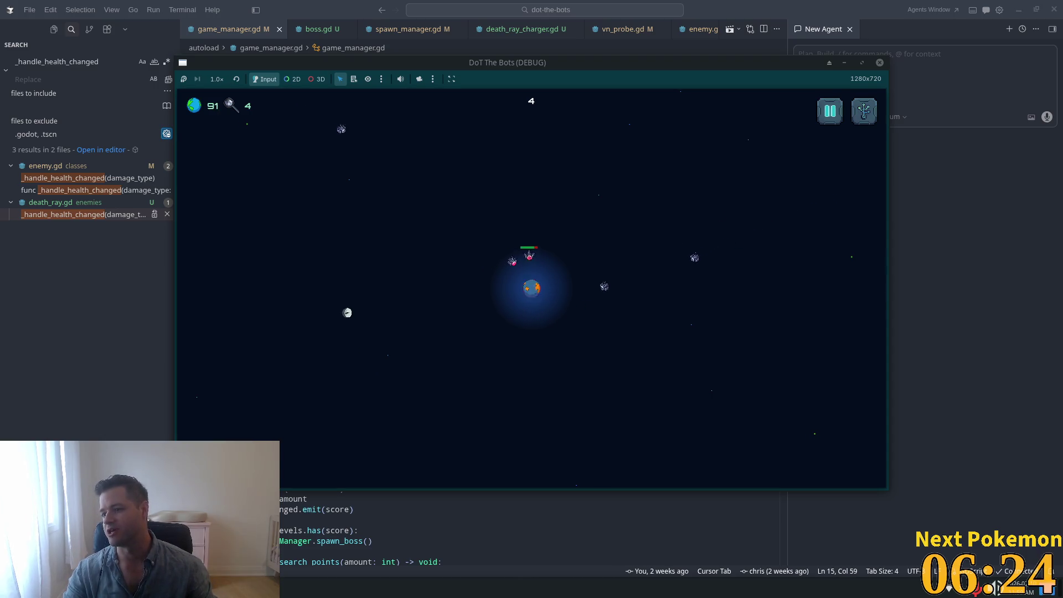
{"action": "mouse_move", "coordinate": [581, 315]}
{"action": "left_mouse_down"}
{"action": "mouse_move", "coordinate": [521, 321]}
{"action": "mouse_move", "coordinate": [498, 293]}
{"action": "mouse_move", "coordinate": [499, 233]}
{"action": "mouse_move", "coordinate": [542, 260]}
{"action": "mouse_move", "coordinate": [534, 275]}
{"action": "mouse_move", "coordinate": [551, 296]}
{"action": "mouse_move", "coordinate": [545, 314]}
{"action": "mouse_move", "coordinate": [501, 252]}
{"action": "mouse_move", "coordinate": [562, 261]}
{"action": "left_mouse_up"}
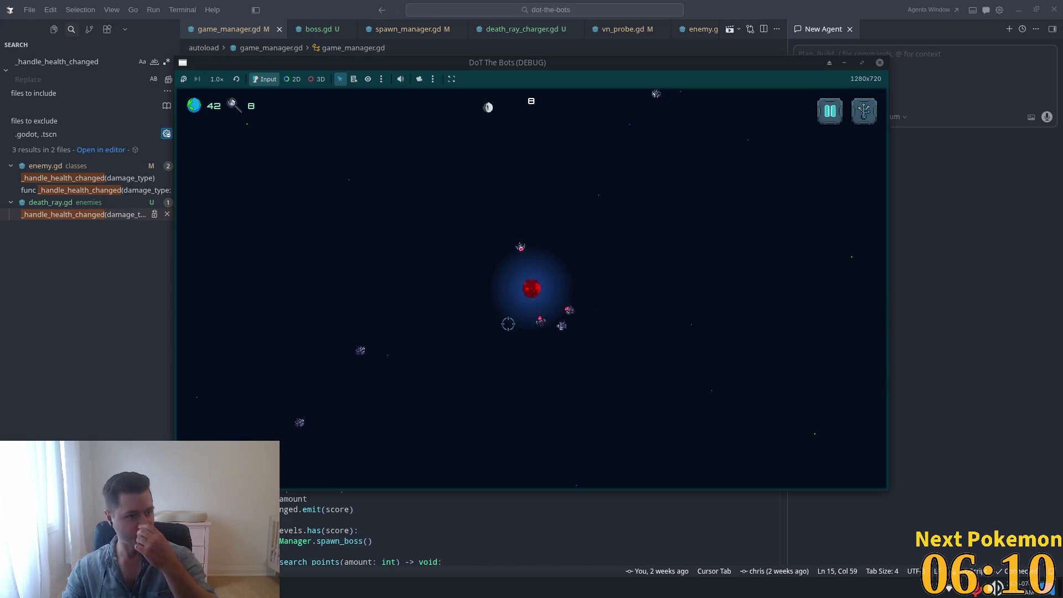
{"action": "left_click_drag", "start_coordinate": [508, 324], "coordinate": [503, 322]}
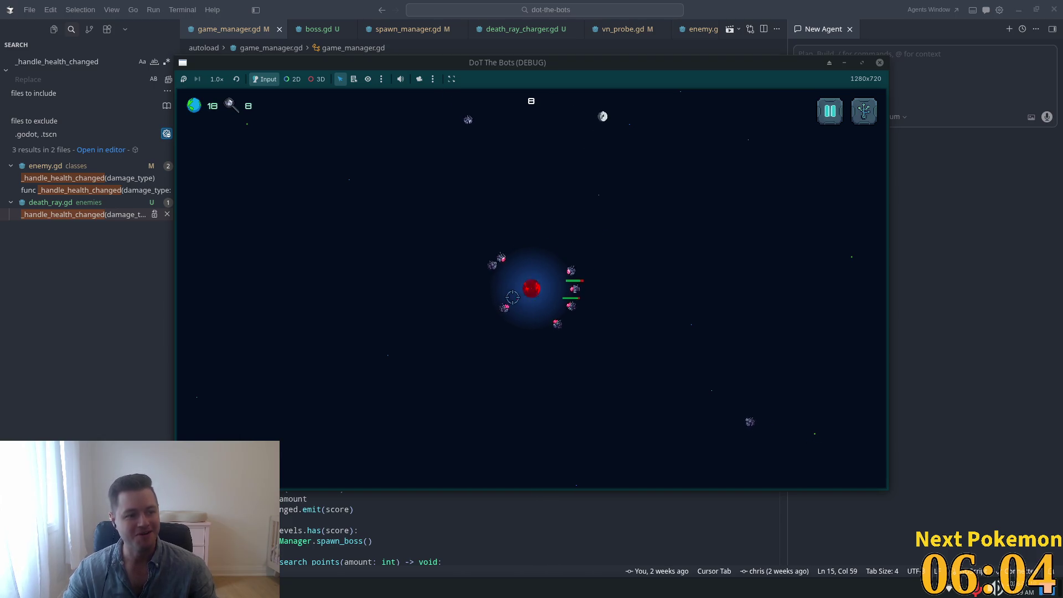
{"action": "left_click_drag", "start_coordinate": [529, 318], "coordinate": [530, 320]}
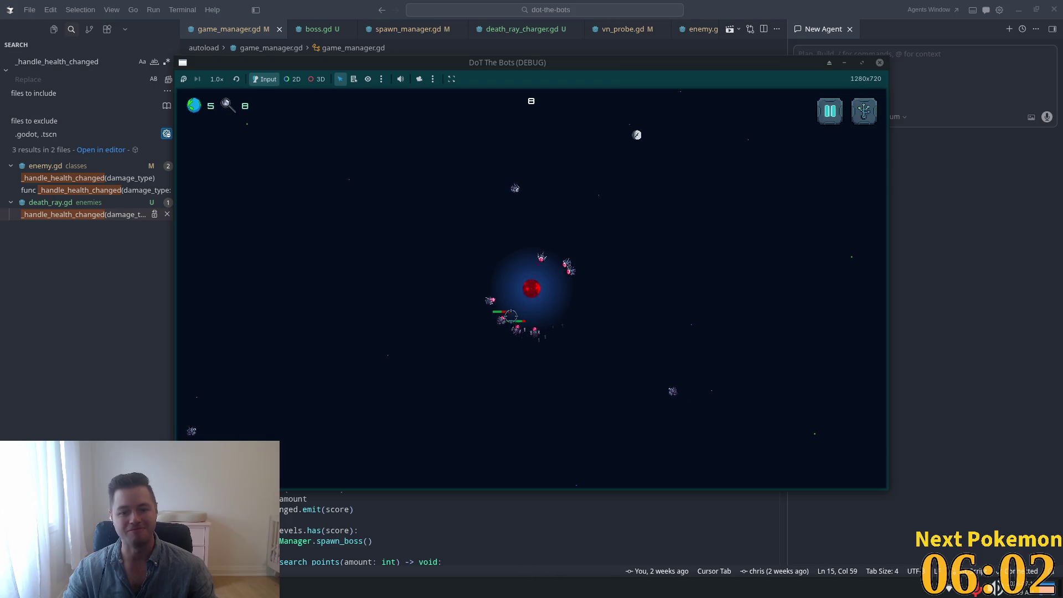
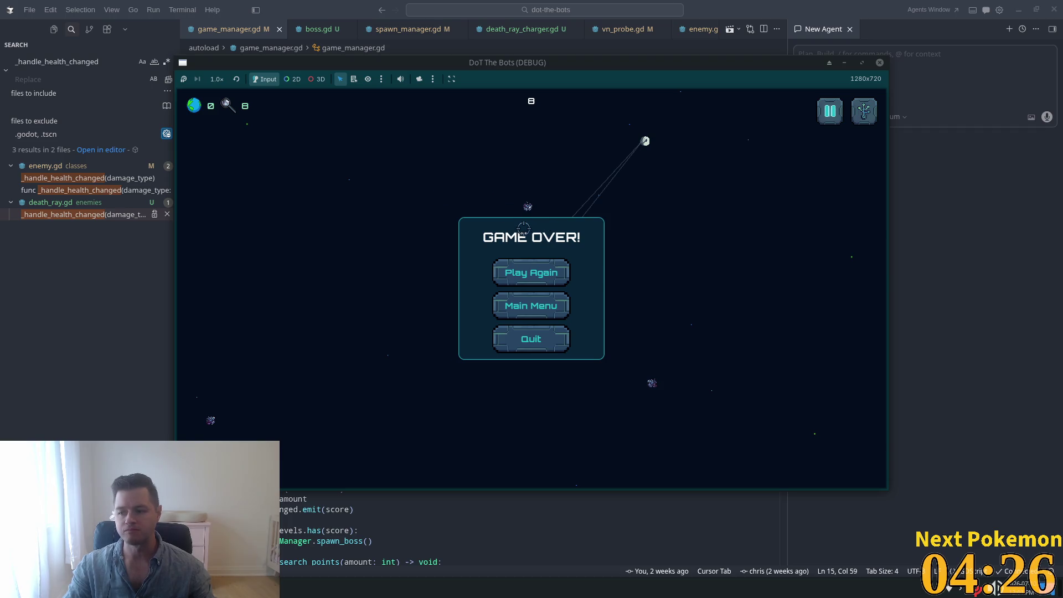
Restart DoT The Bots after game over, check the upgrade tree (next cost 20), then switch to itch.io
{"action": "left_click", "coordinate": [509, 268]}
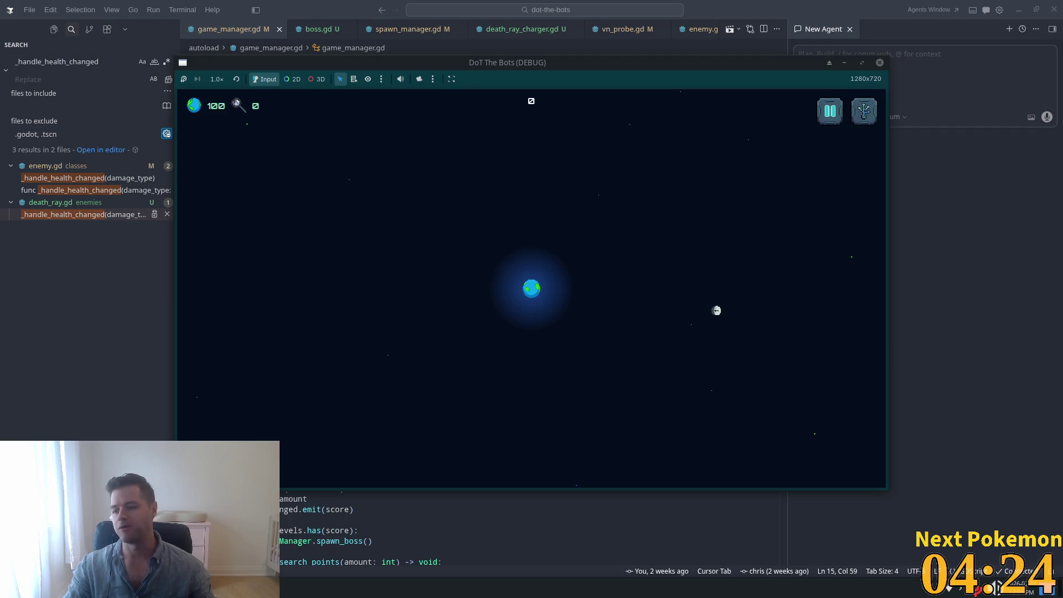
{"action": "key", "text": "u"}
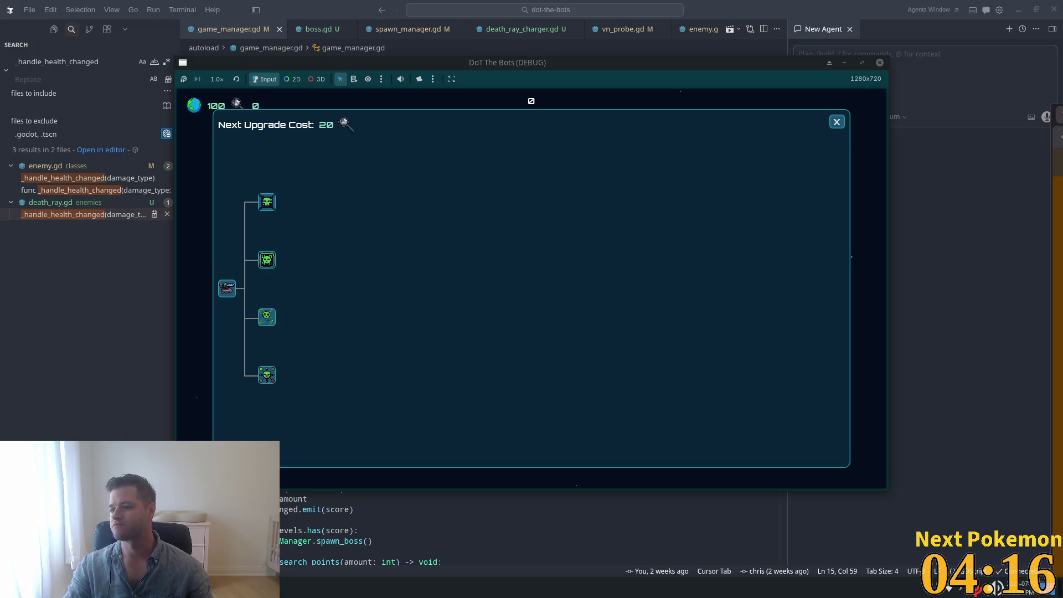
{"action": "key", "text": "alt+Tab"}
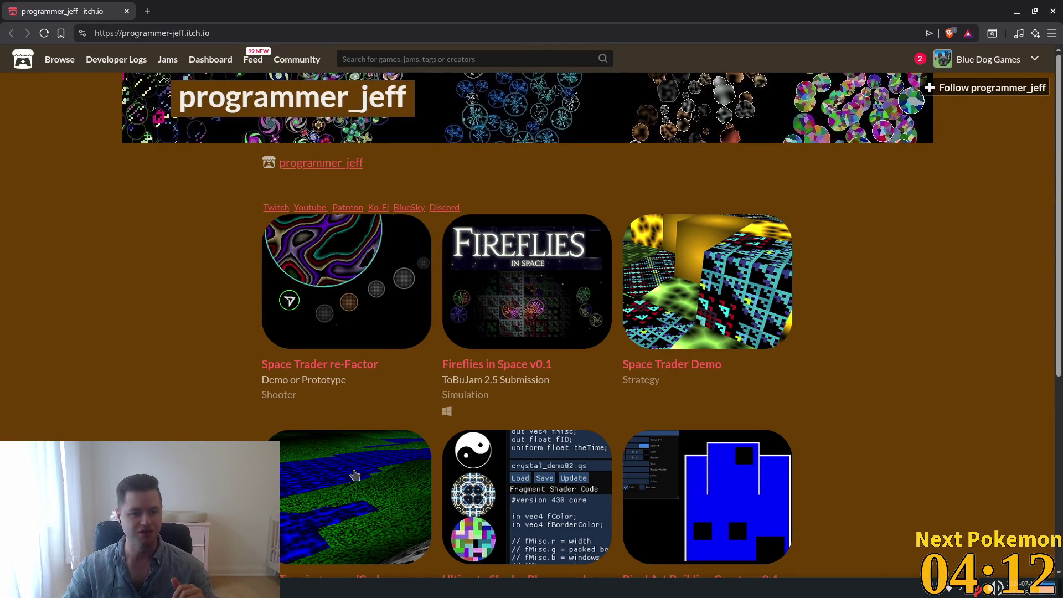
Look over the Space Shooter Demo and Pixel Art Building Creator pages from the creator's profile
{"action": "scroll", "coordinate": [667, 378], "scroll_direction": "down", "scroll_amount": 5}
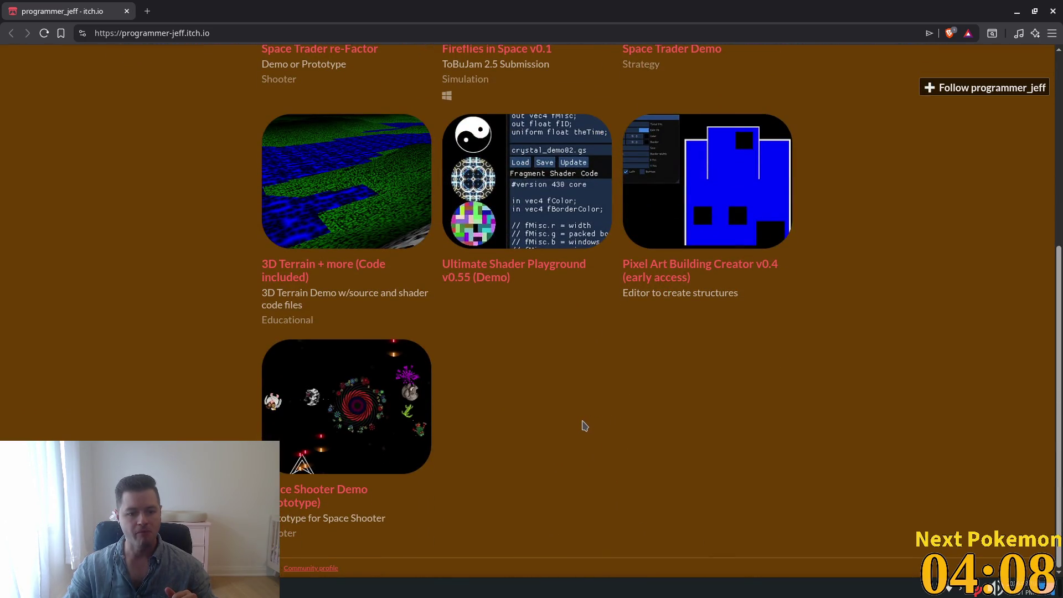
{"action": "left_click", "coordinate": [363, 406]}
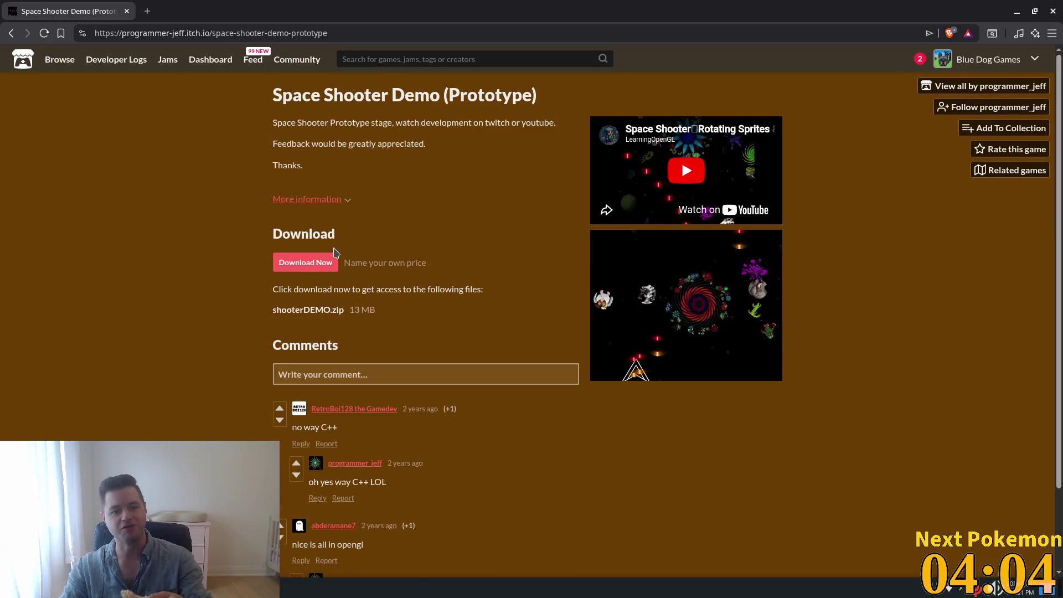
{"action": "left_click", "coordinate": [11, 33]}
{"action": "scroll", "coordinate": [609, 394], "scroll_direction": "up", "scroll_amount": 3}
{"action": "left_click", "coordinate": [695, 379]}
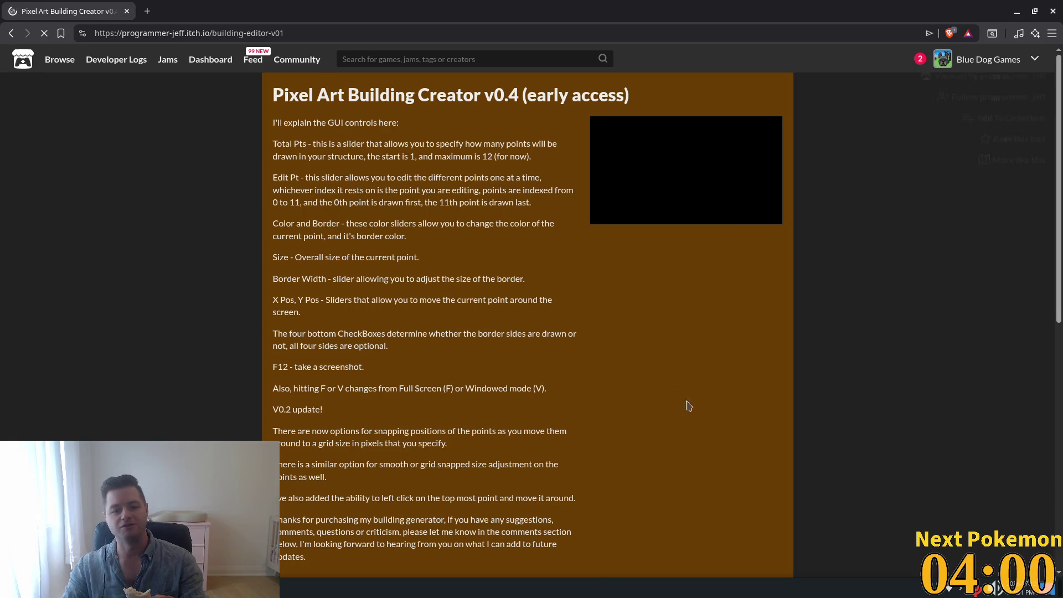
{"action": "scroll", "coordinate": [526, 284], "scroll_direction": "down", "scroll_amount": 6}
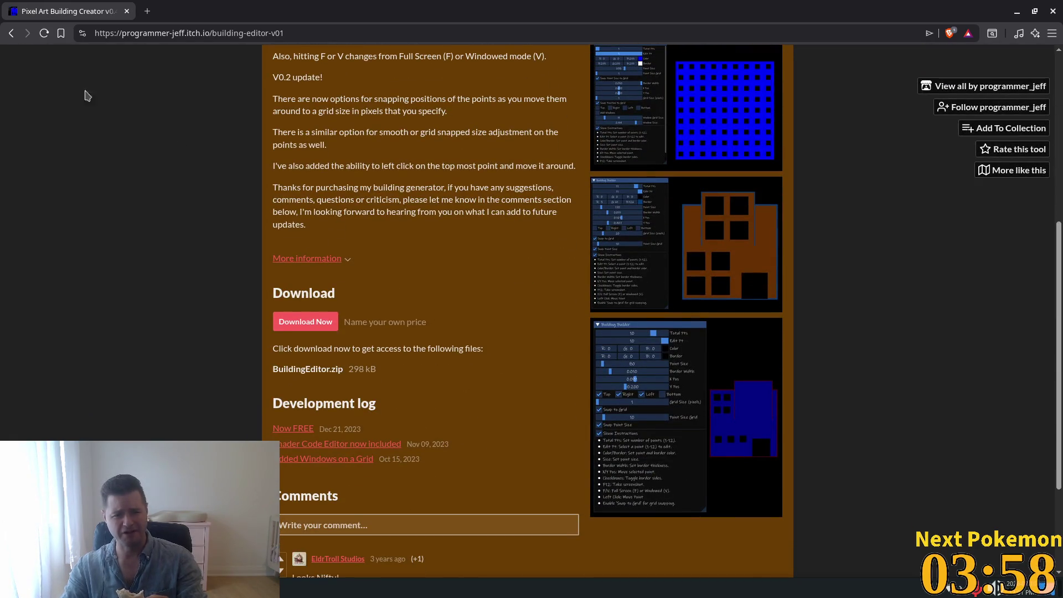
{"action": "left_click", "coordinate": [11, 33]}
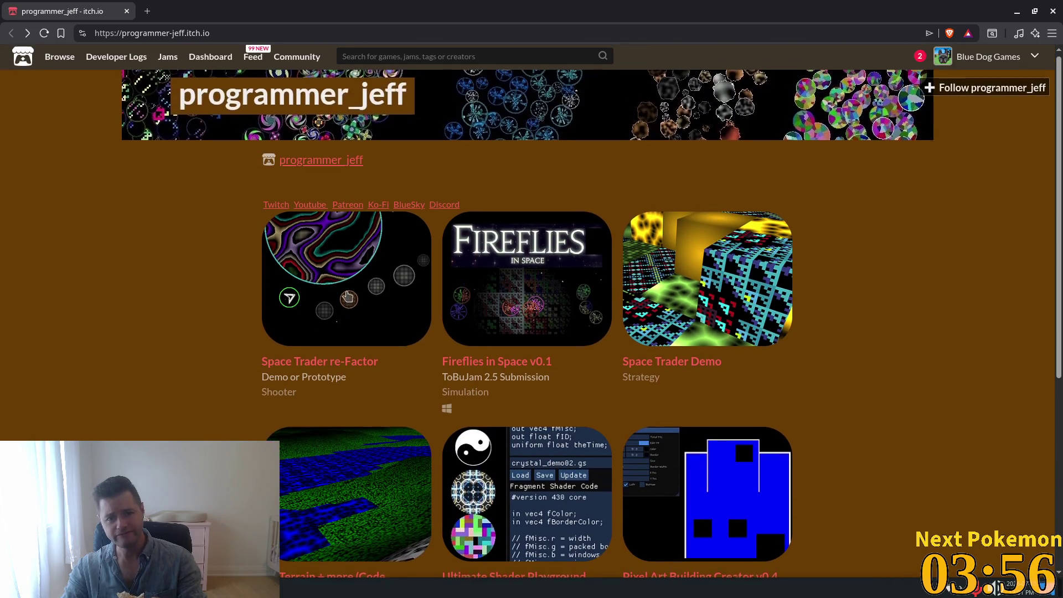
Browse the Space Trader re-Factor page and enlarge its gameplay and alien planet screenshots
{"action": "left_click", "coordinate": [349, 303]}
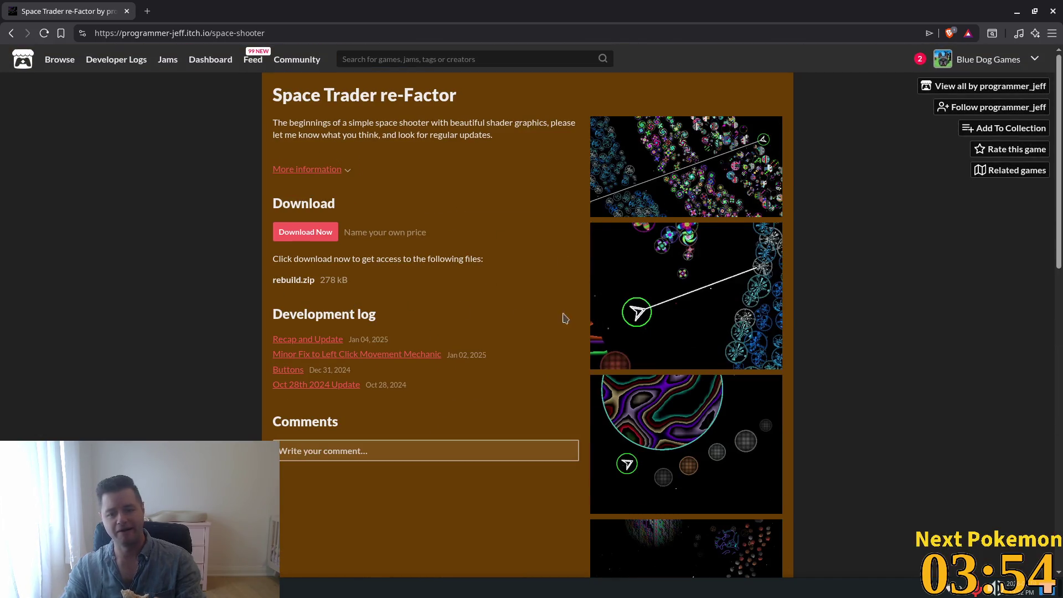
{"action": "scroll", "coordinate": [666, 327], "scroll_direction": "down", "scroll_amount": 2}
{"action": "scroll", "coordinate": [665, 328], "scroll_direction": "down", "scroll_amount": 2}
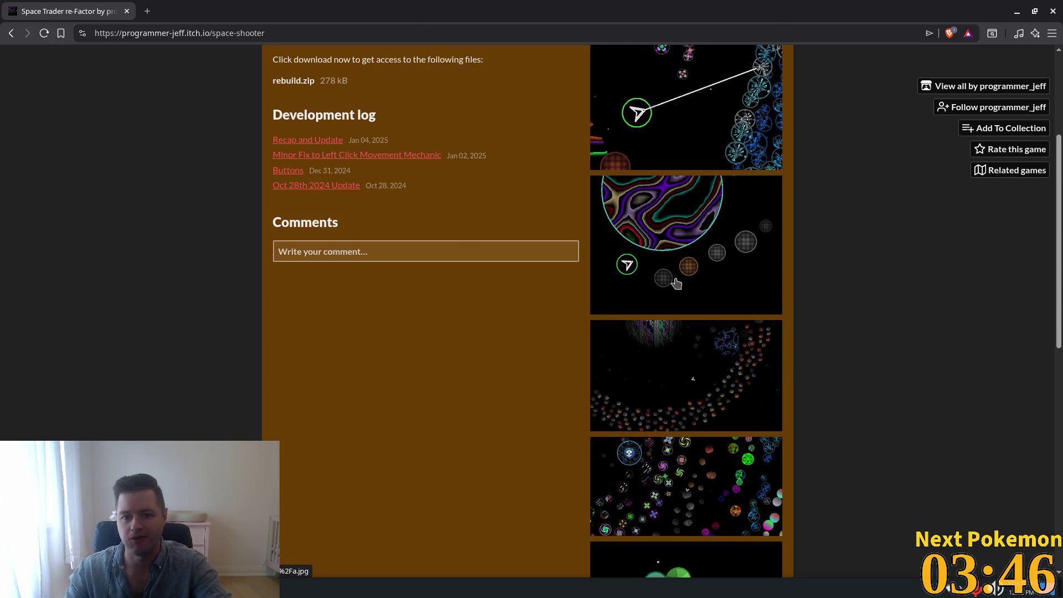
{"action": "scroll", "coordinate": [790, 370], "scroll_direction": "down", "scroll_amount": 5}
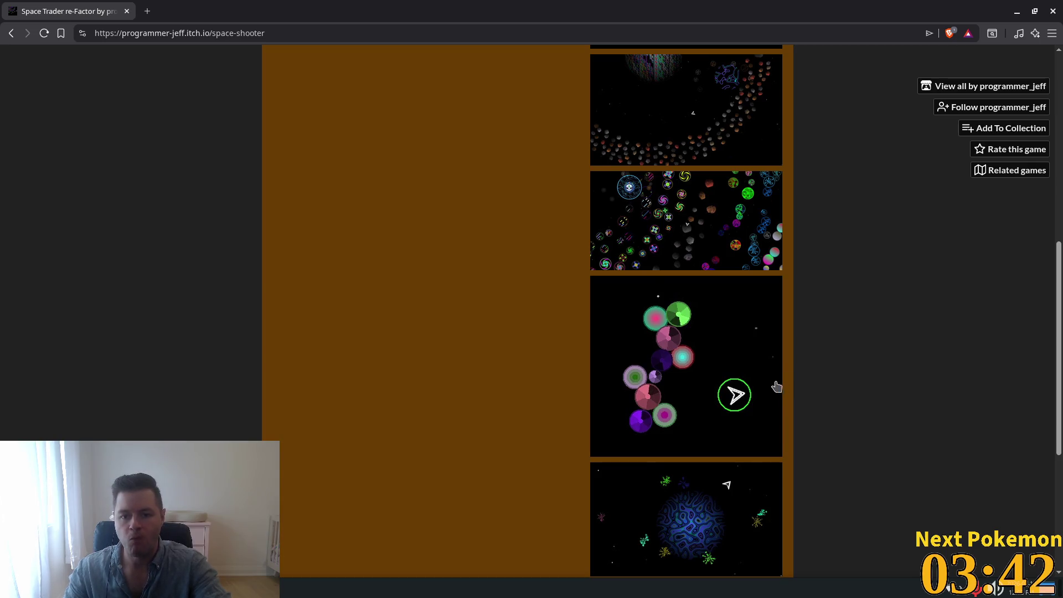
{"action": "left_click", "coordinate": [672, 219]}
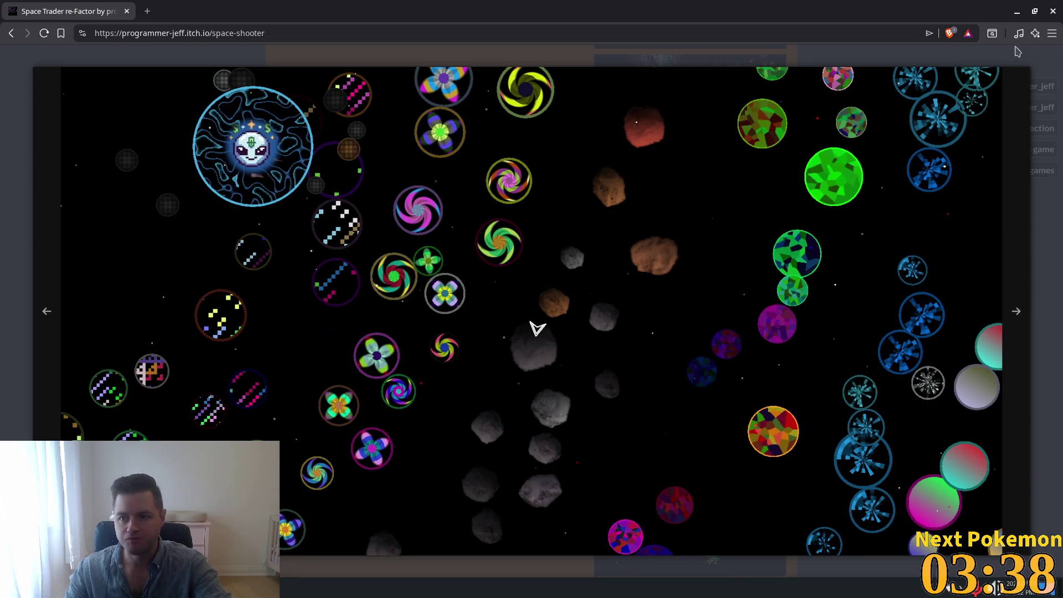
{"action": "left_click", "coordinate": [879, 54]}
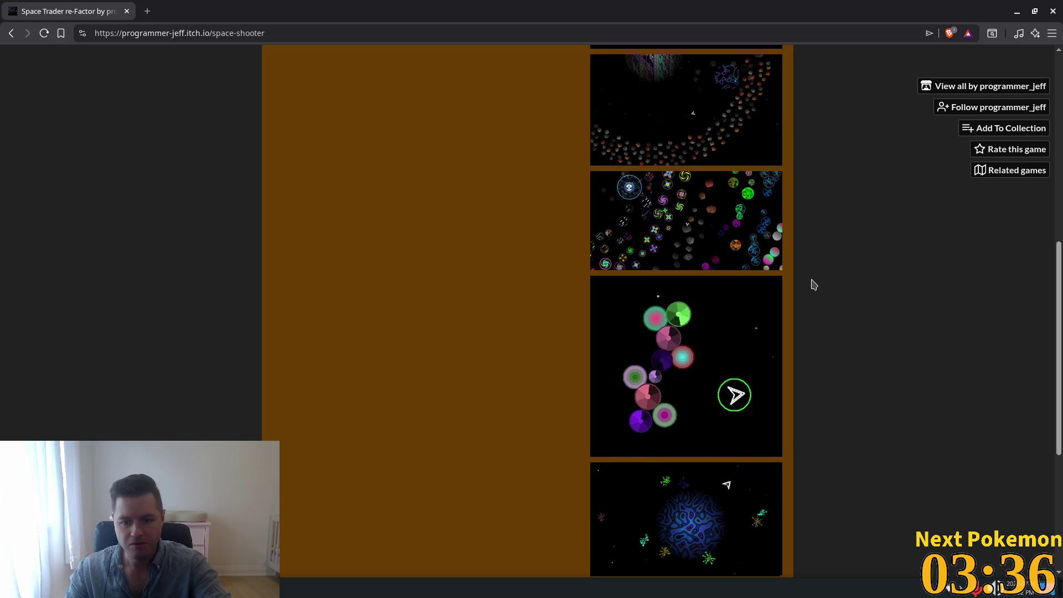
{"action": "left_click", "coordinate": [637, 396]}
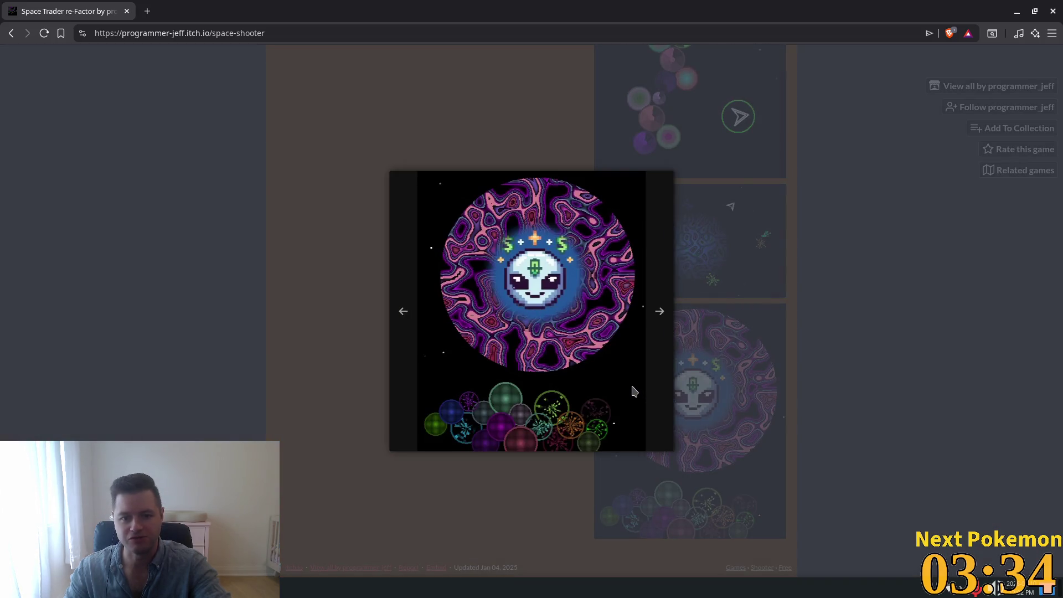
{"action": "scroll", "coordinate": [841, 313], "scroll_direction": "up", "scroll_amount": 10}
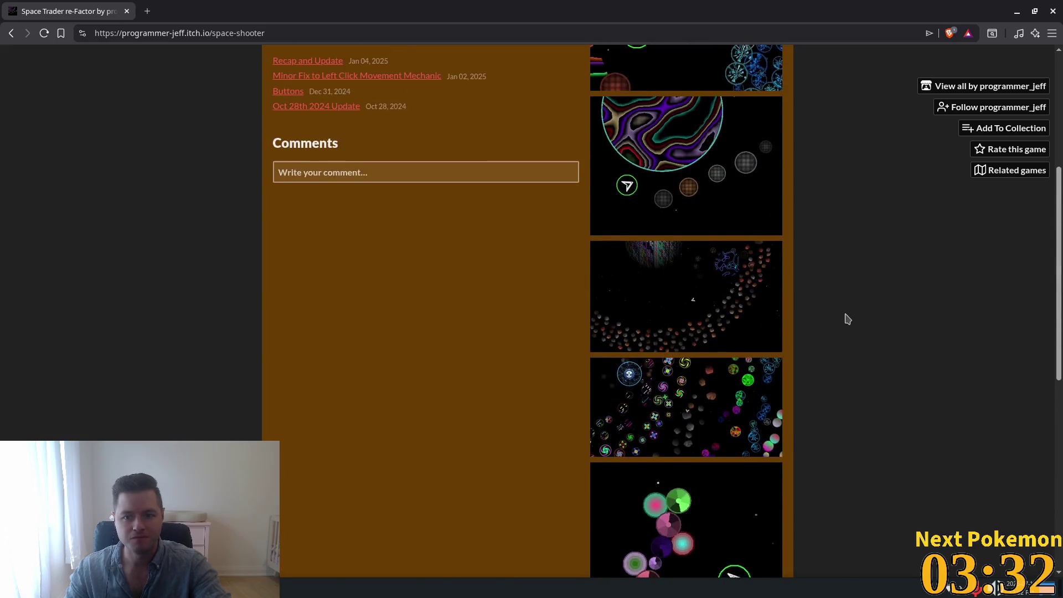
View the 3D Terrain + more (Code included) page, return to the games list, then switch to Godot
{"action": "left_click", "coordinate": [11, 35]}
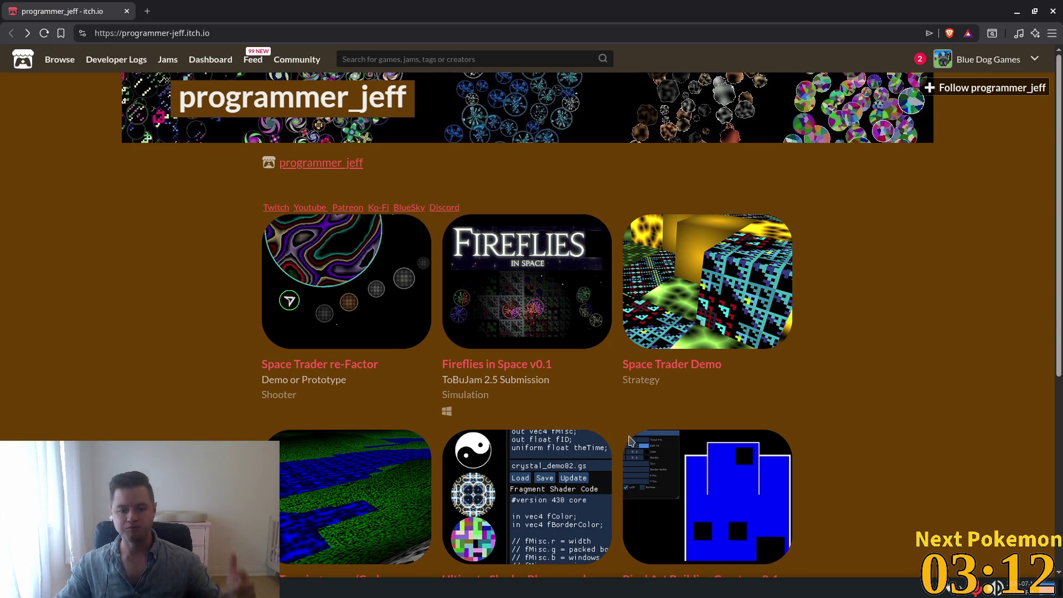
{"action": "left_click", "coordinate": [336, 489]}
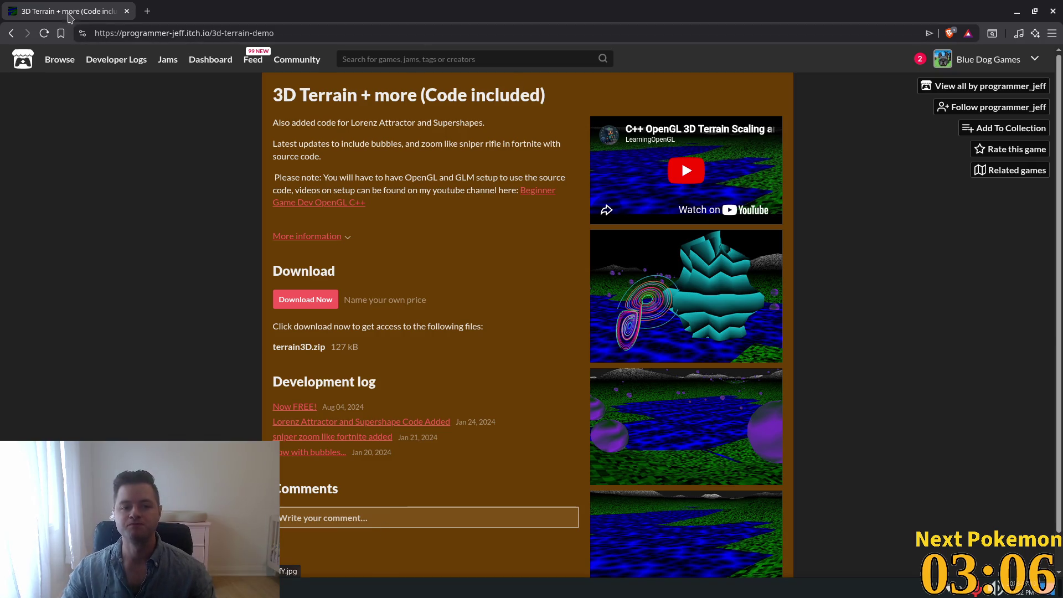
{"action": "left_click", "coordinate": [11, 34]}
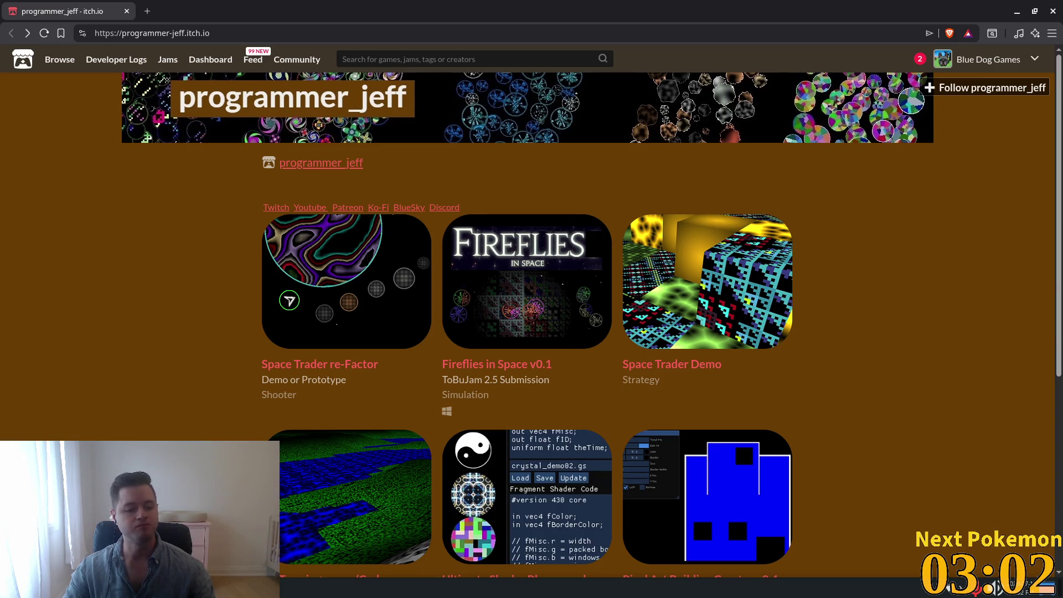
{"action": "key", "text": "alt+Tab"}
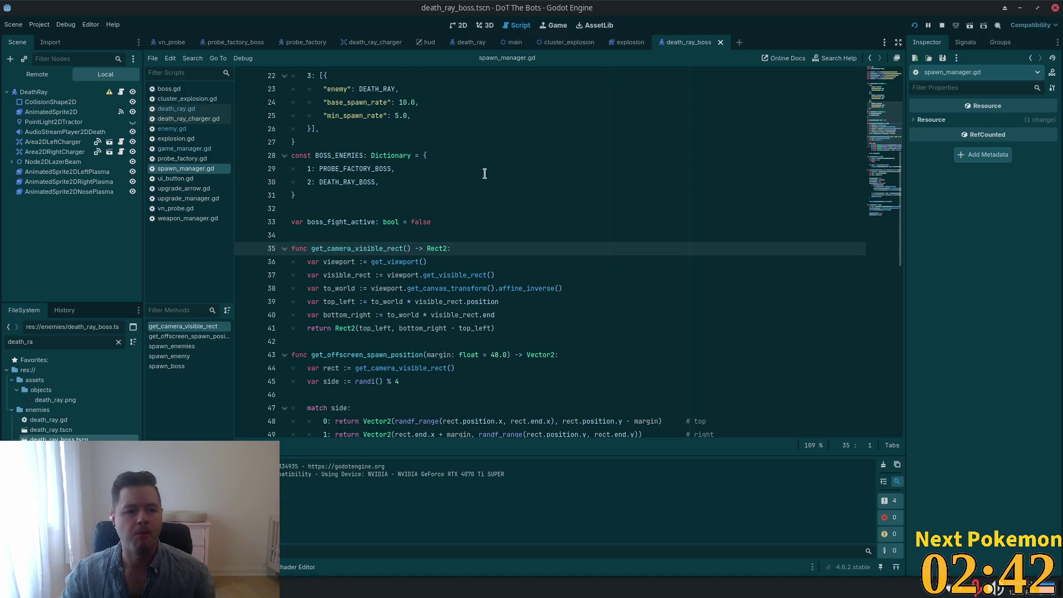
Scroll spawn_manager.gd to the top and quick-search project files for 'spawn'
{"action": "scroll", "coordinate": [556, 216], "scroll_direction": "up", "scroll_amount": 4}
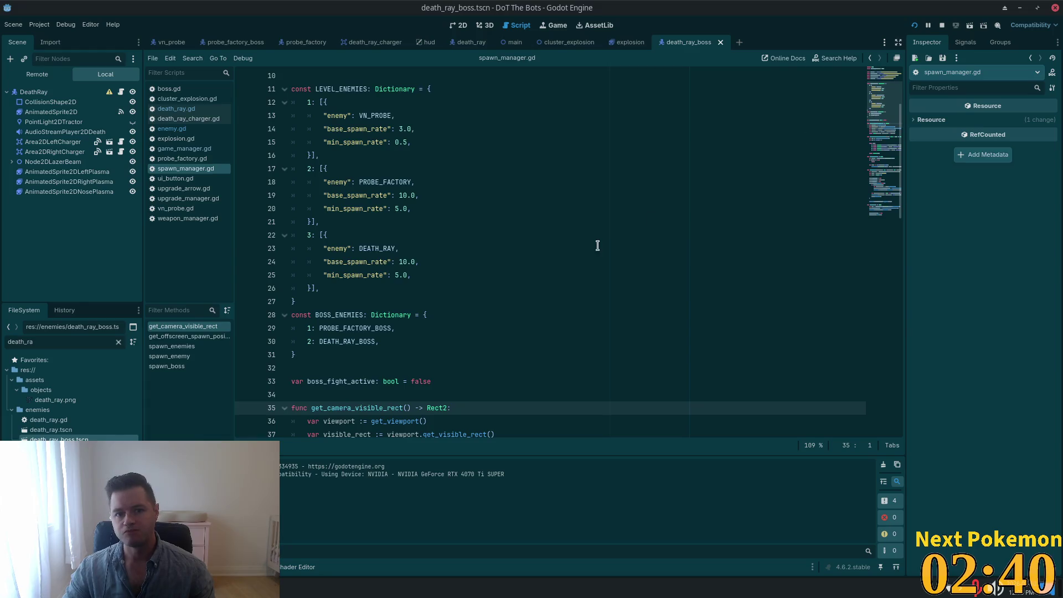
{"action": "scroll", "coordinate": [553, 227], "scroll_direction": "up", "scroll_amount": 3}
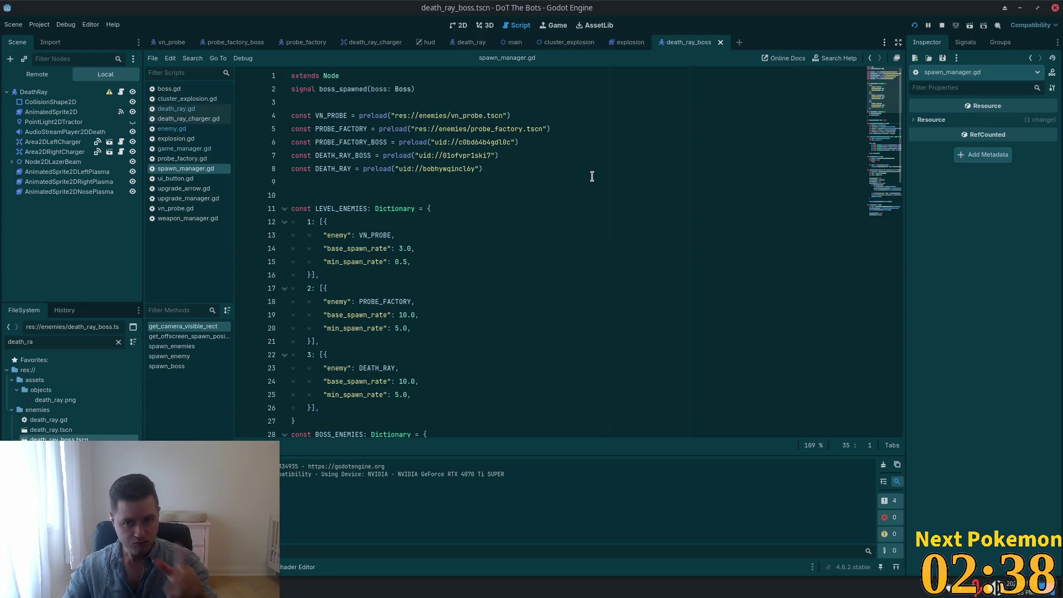
{"action": "key", "text": "shift+alt+o"}
{"action": "type", "text": "spawn"}
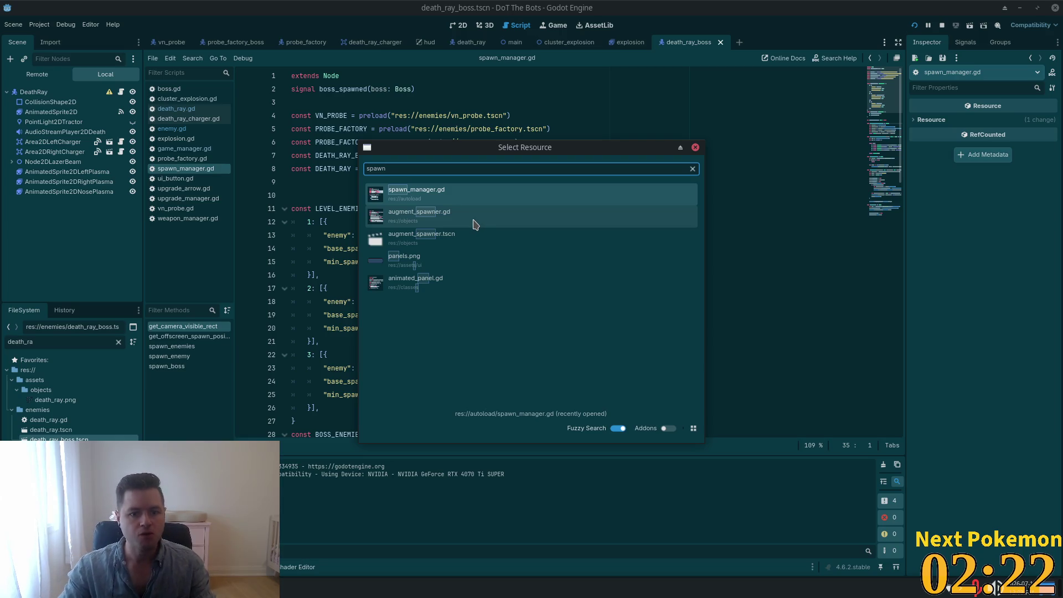
Quick-open game_manager.gd by searching for 'game_man'
{"action": "key", "text": "BackSpace"}
{"action": "key", "text": "BackSpace"}
{"action": "key", "text": "BackSpace"}
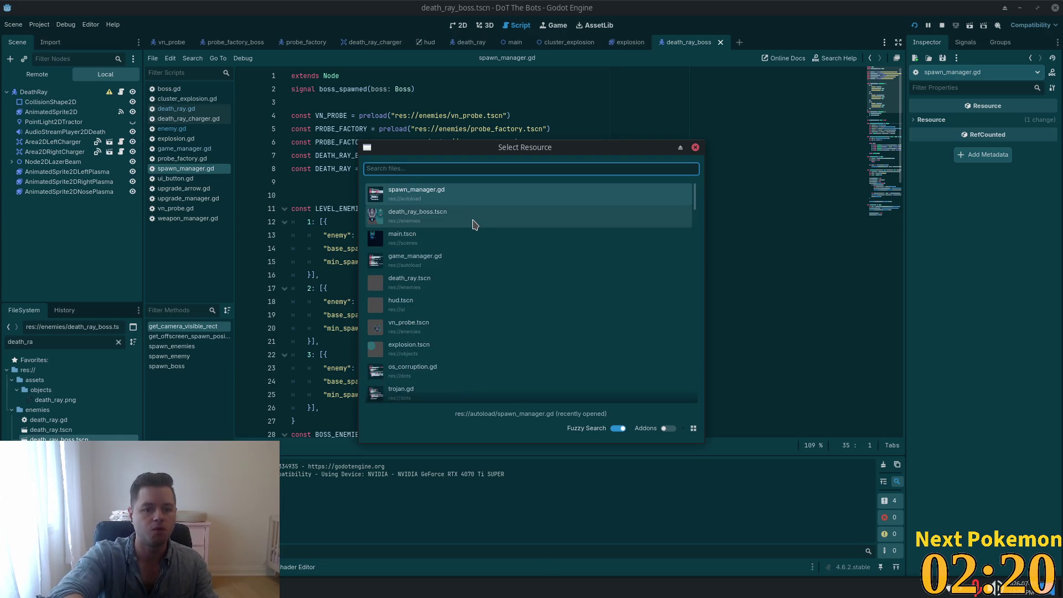
{"action": "type", "text": "game_mana"}
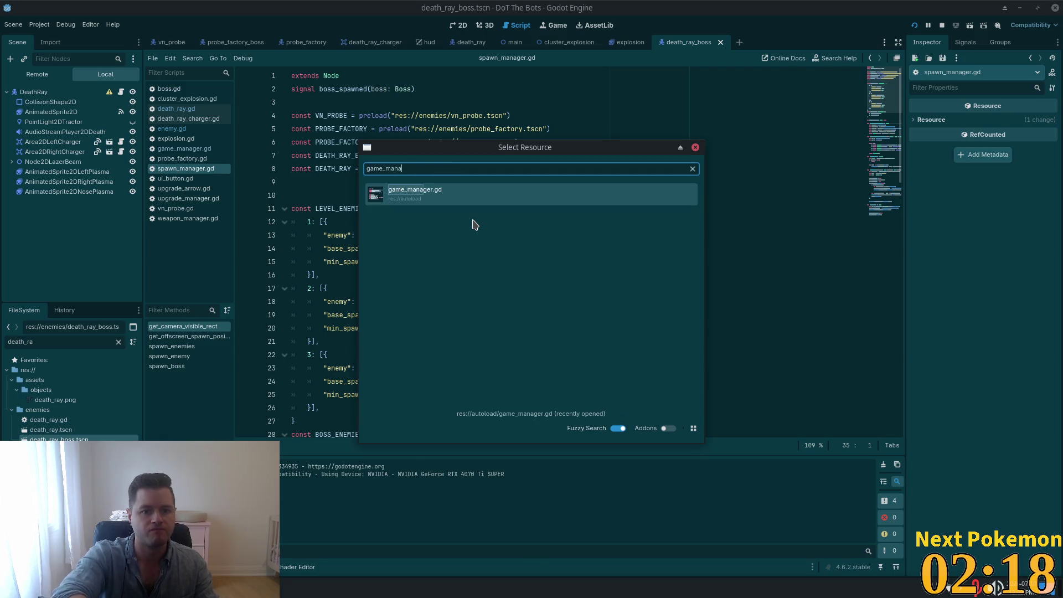
{"action": "key", "text": "Return"}
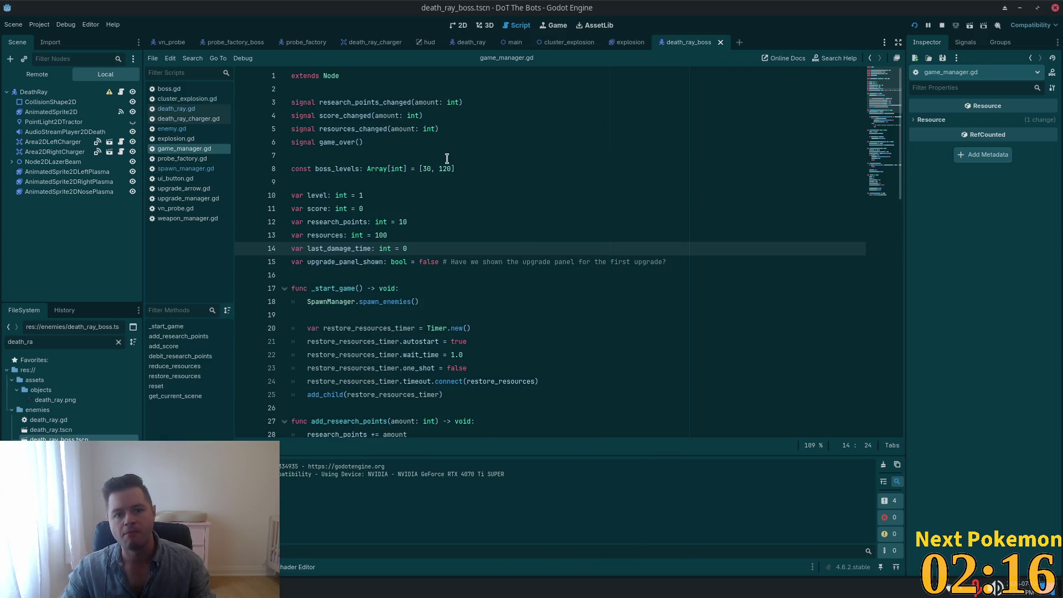
Change boss_levels on line 8 from [30, 120] to [5, 10] and save game_manager.gd
{"action": "left_click", "coordinate": [436, 160]}
{"action": "left_click", "coordinate": [429, 171]}
{"action": "mouse_move", "coordinate": [430, 171]}
{"action": "left_mouse_down"}
{"action": "mouse_move", "coordinate": [441, 171]}
{"action": "mouse_move", "coordinate": [433, 169]}
{"action": "left_mouse_up"}
{"action": "type", "text": "5, "}
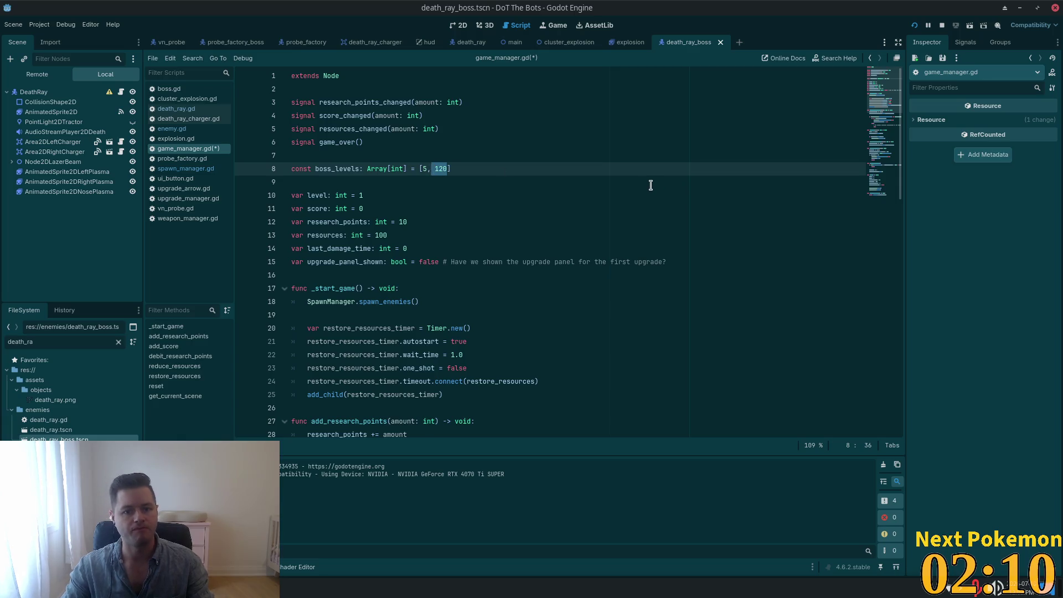
{"action": "type", "text": "10"}
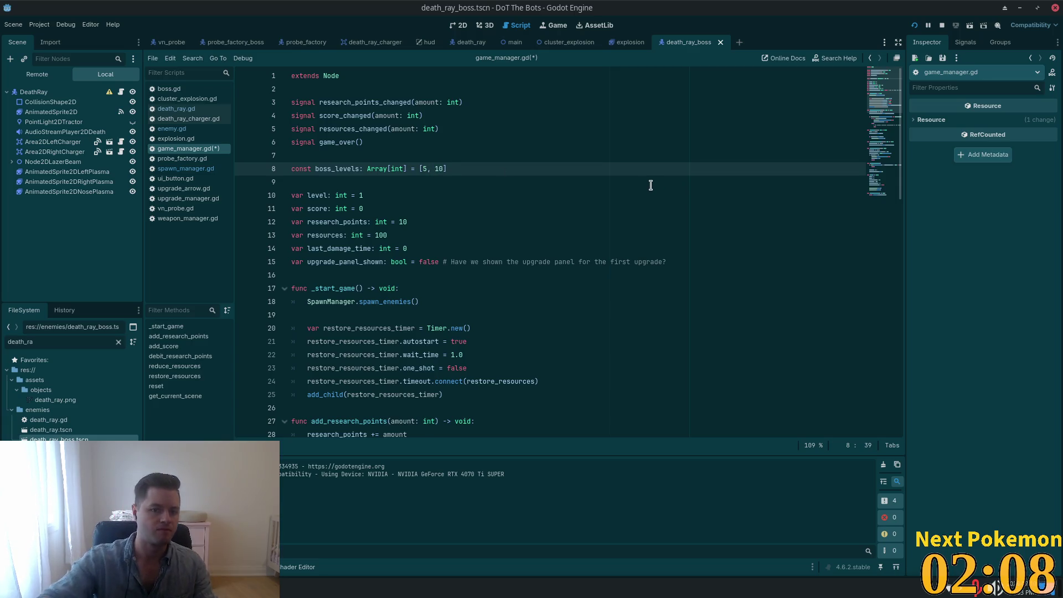
{"action": "left_click", "coordinate": [616, 153]}
{"action": "key", "text": "ctrl+s"}
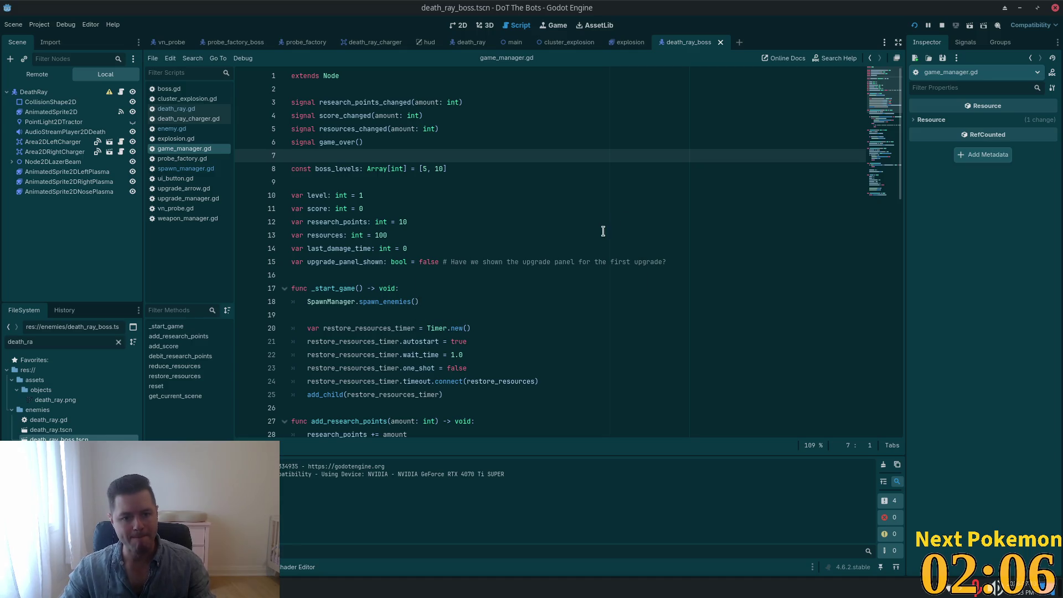
{"action": "left_click", "coordinate": [34, 92]}
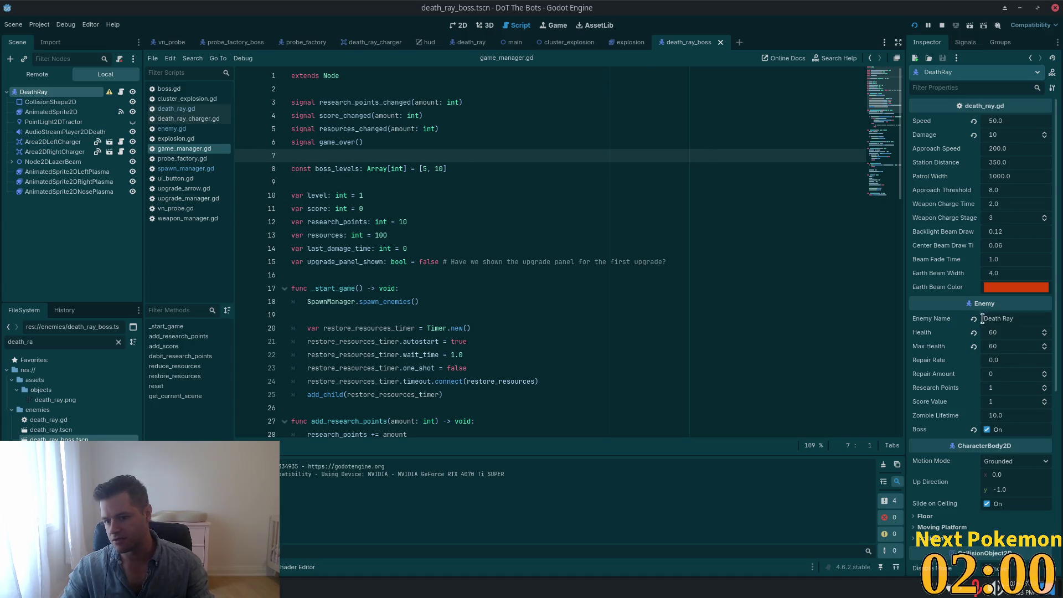
Lower DeathRay's Health and Max Health from 60 to 10 and save death_ray_boss.tscn
{"action": "left_click", "coordinate": [1011, 335]}
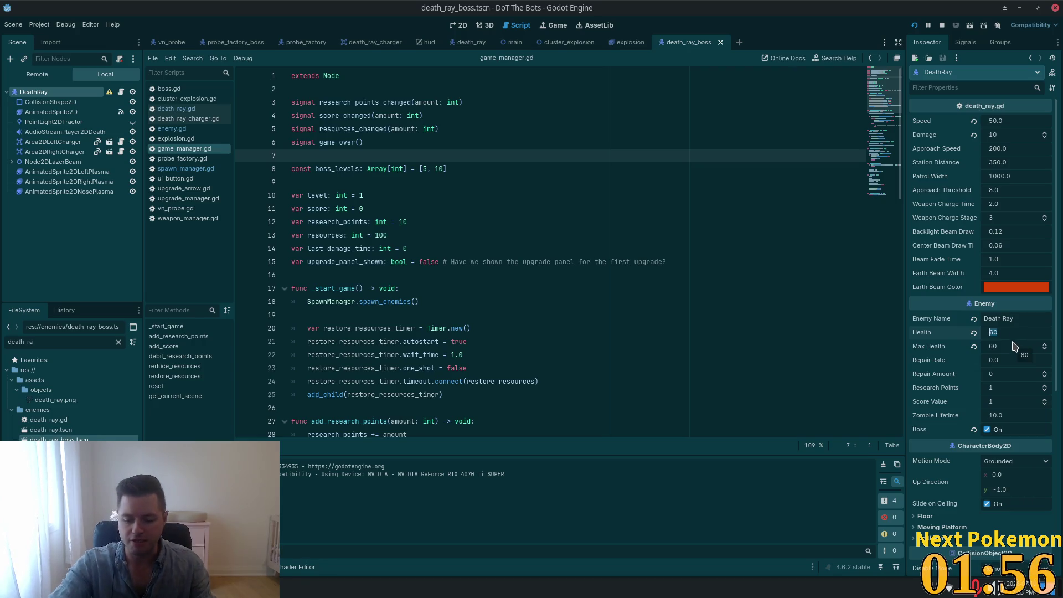
{"action": "left_click", "coordinate": [1013, 345]}
{"action": "type", "text": "10"}
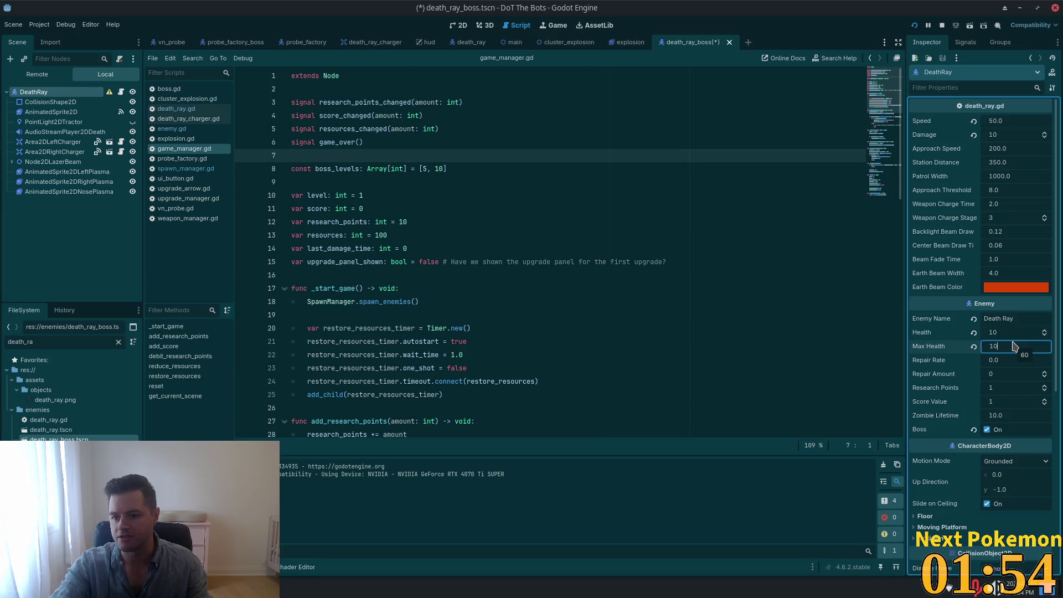
{"action": "key", "text": "ctrl+s"}
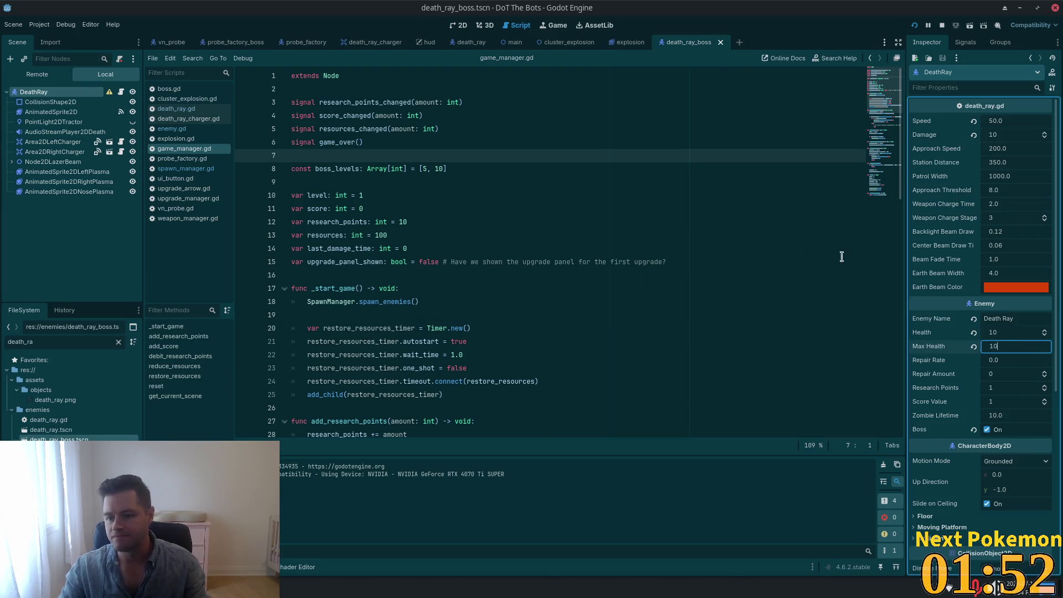
{"action": "left_click", "coordinate": [49, 267]}
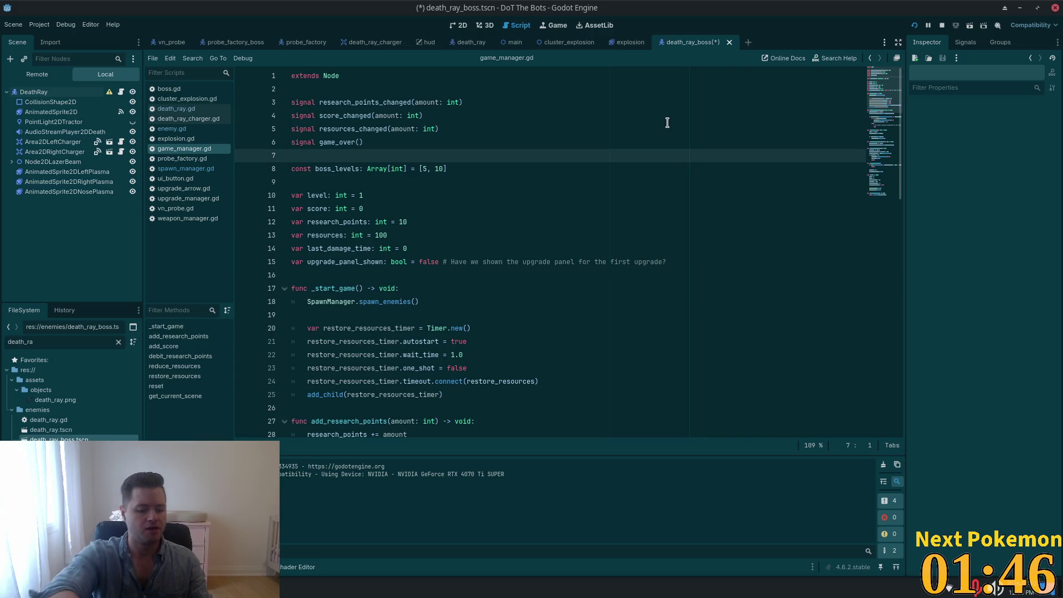
Quick-open the probe_factory_boss.tscn scene by searching 'probe_factor'
{"action": "key", "text": "alt+shift+o"}
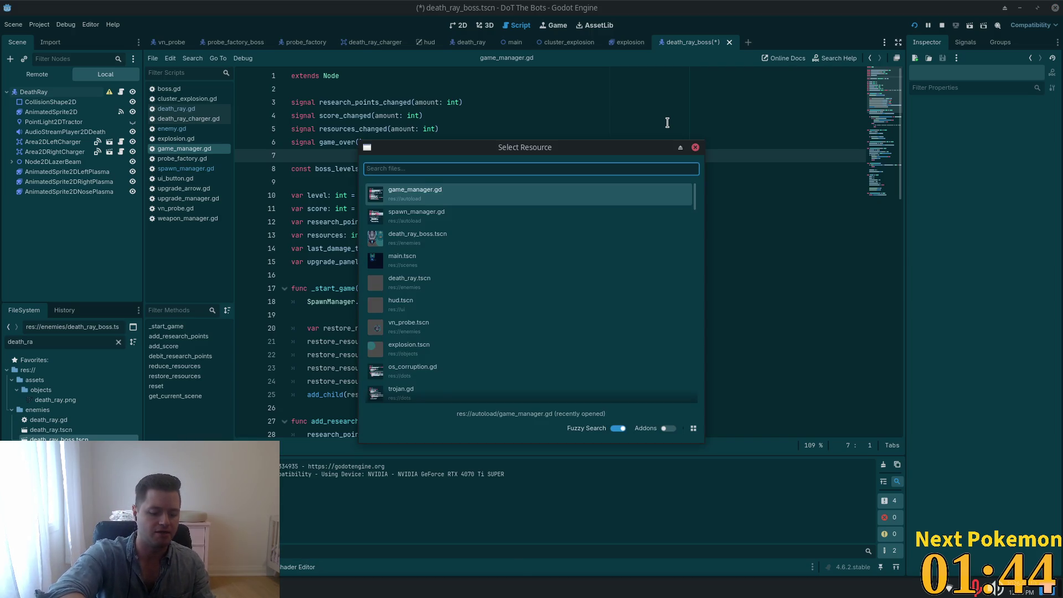
{"action": "type", "text": "dea"}
{"action": "key", "text": "BackSpace"}
{"action": "key", "text": "BackSpace"}
{"action": "key", "text": "BackSpace"}
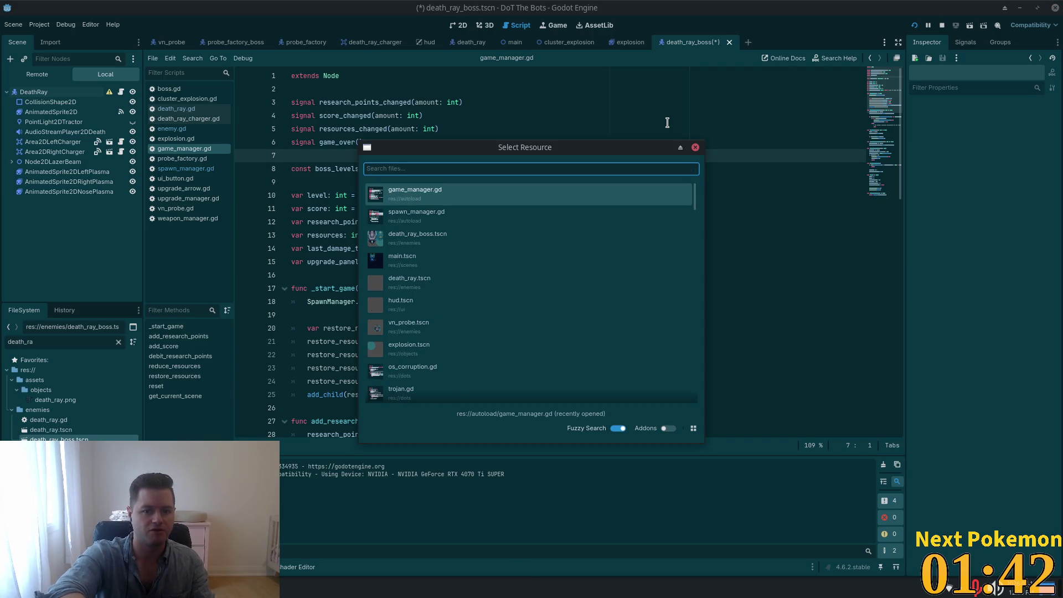
{"action": "type", "text": "pro"}
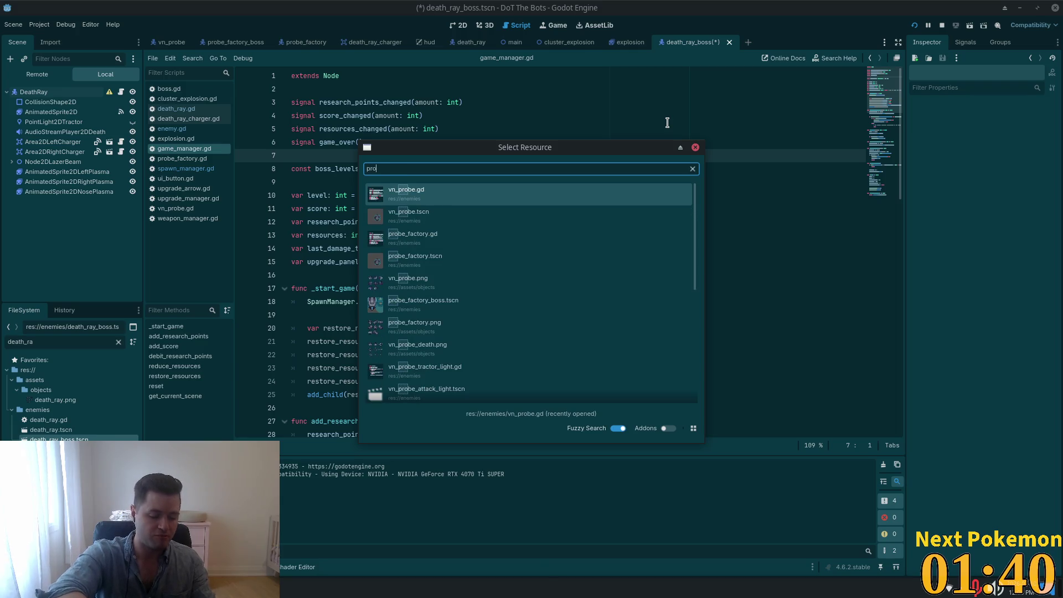
{"action": "type", "text": "be_factor"}
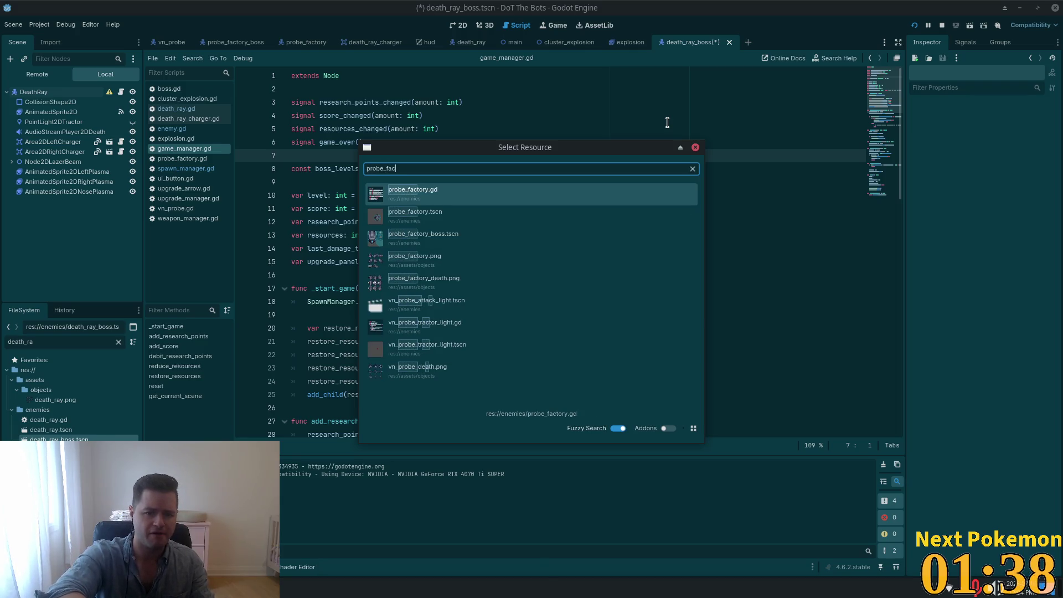
{"action": "key", "text": "Down"}
{"action": "key", "text": "Down"}
{"action": "key", "text": "Down"}
{"action": "key", "text": "Up"}
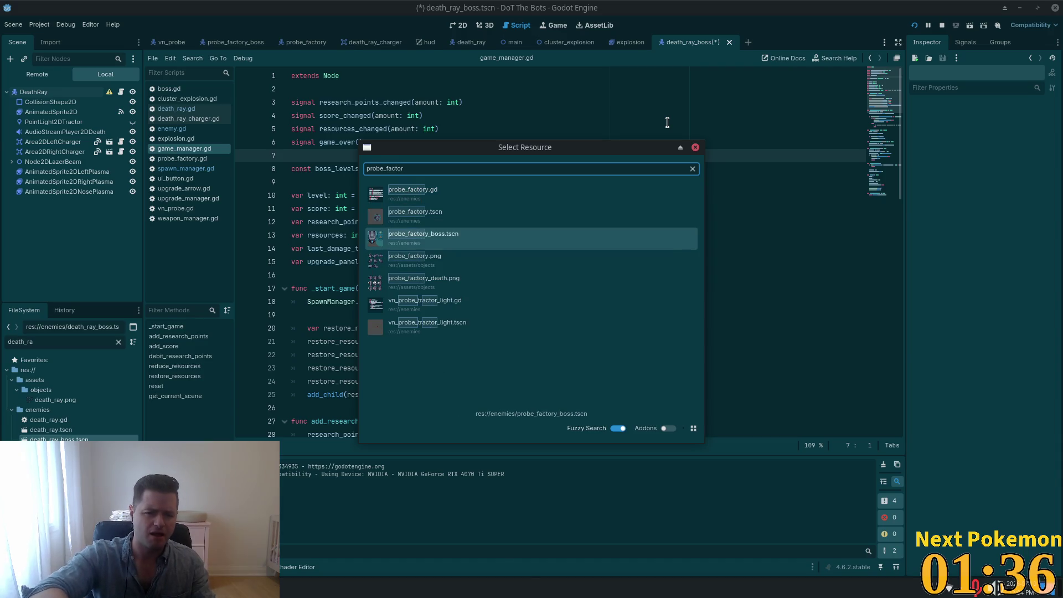
{"action": "key", "text": "Return"}
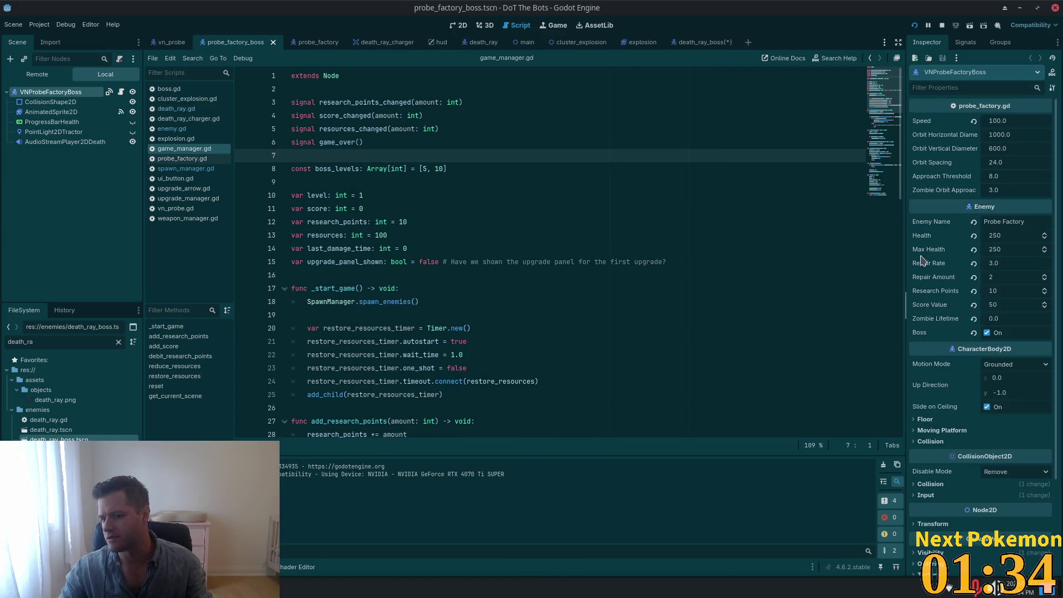
Set the Probe Factory's Health and Max Health to 10
{"action": "left_click", "coordinate": [1007, 236]}
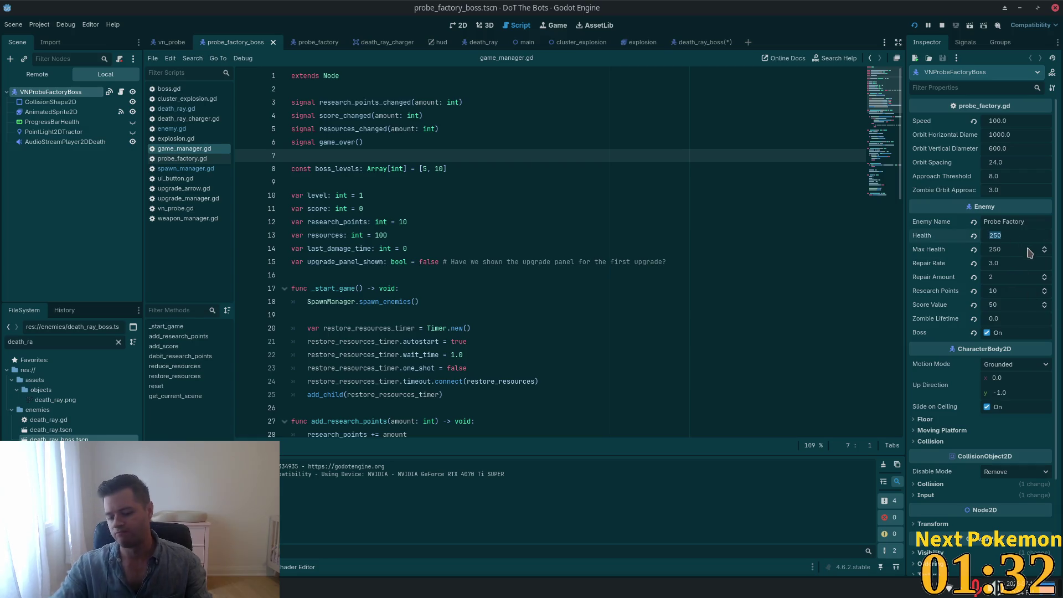
{"action": "type", "text": "10"}
{"action": "left_click", "coordinate": [1029, 250]}
{"action": "type", "text": "10"}
{"action": "key", "text": "ctrl+s"}
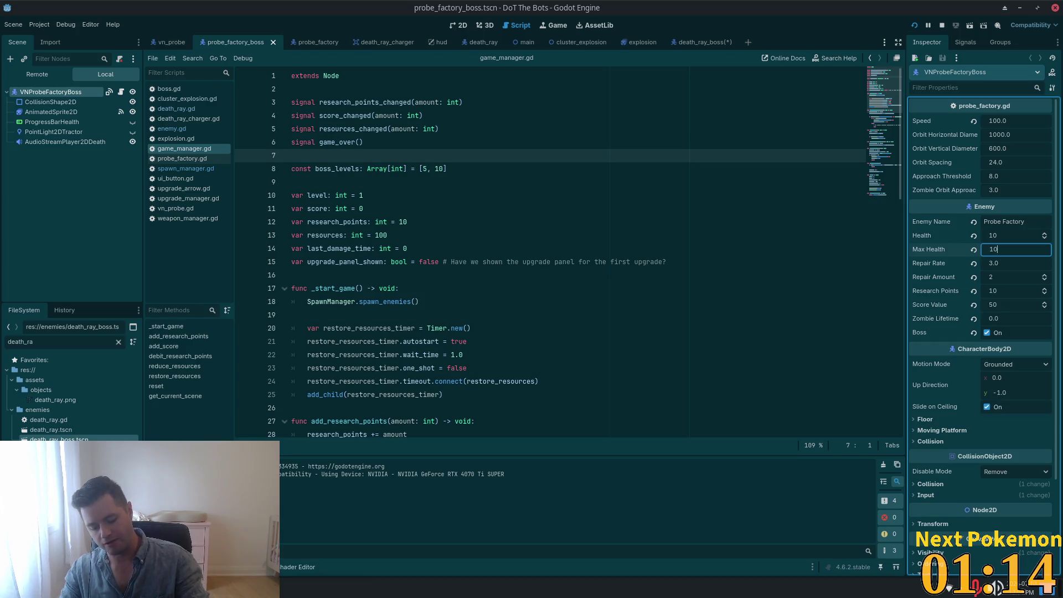
{"action": "key", "text": "Return"}
Lower the Score Value from 50 to 1 and save probe_factory_boss.tscn
{"action": "left_click_drag", "start_coordinate": [1006, 311], "coordinate": [990, 311]}
{"action": "left_click", "coordinate": [1006, 311]}
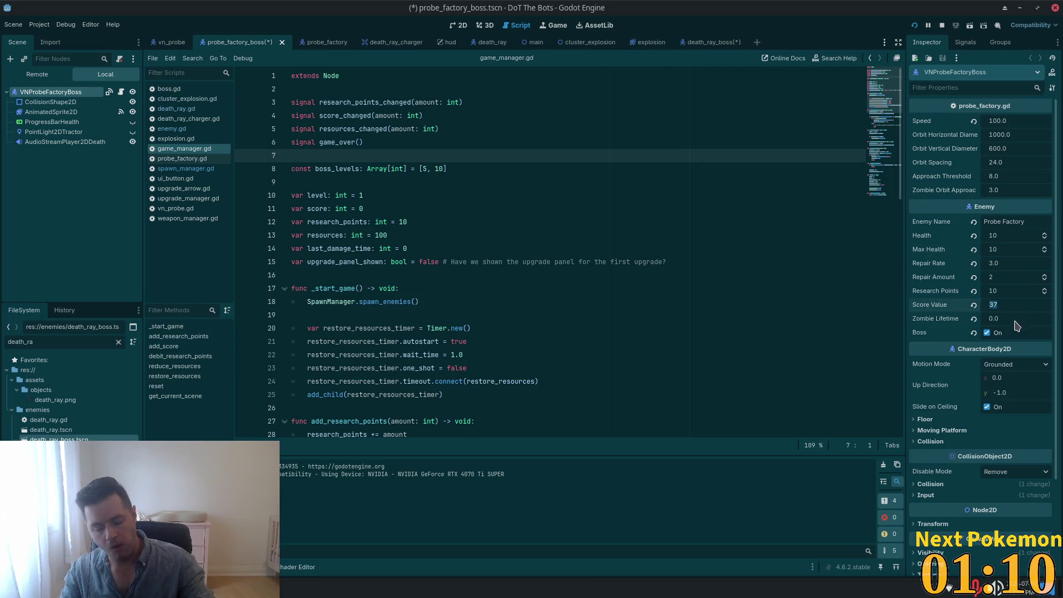
{"action": "type", "text": "1"}
{"action": "key", "text": "Tab"}
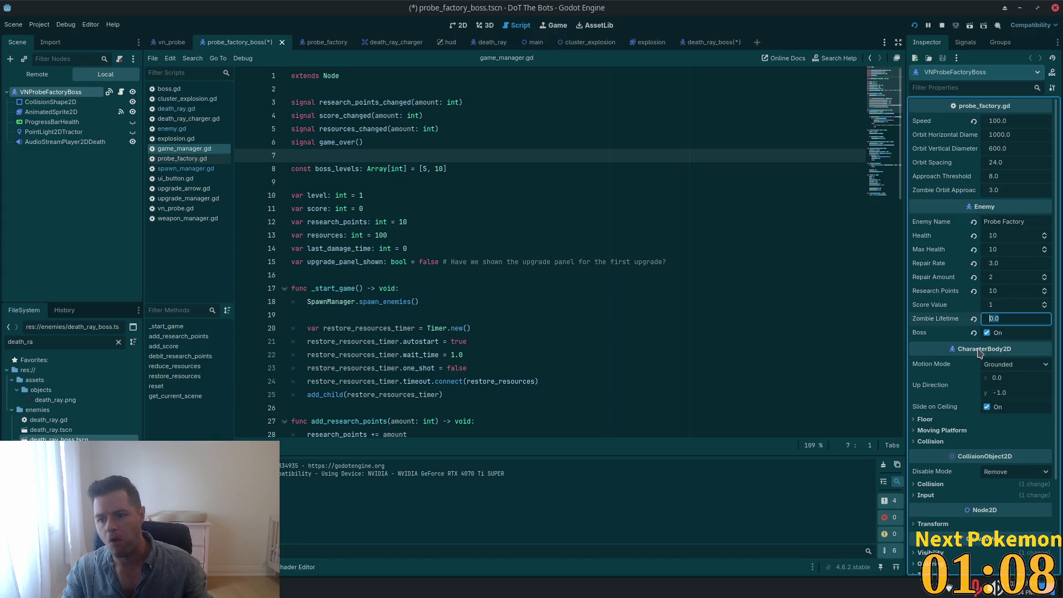
{"action": "key", "text": "ctrl+s"}
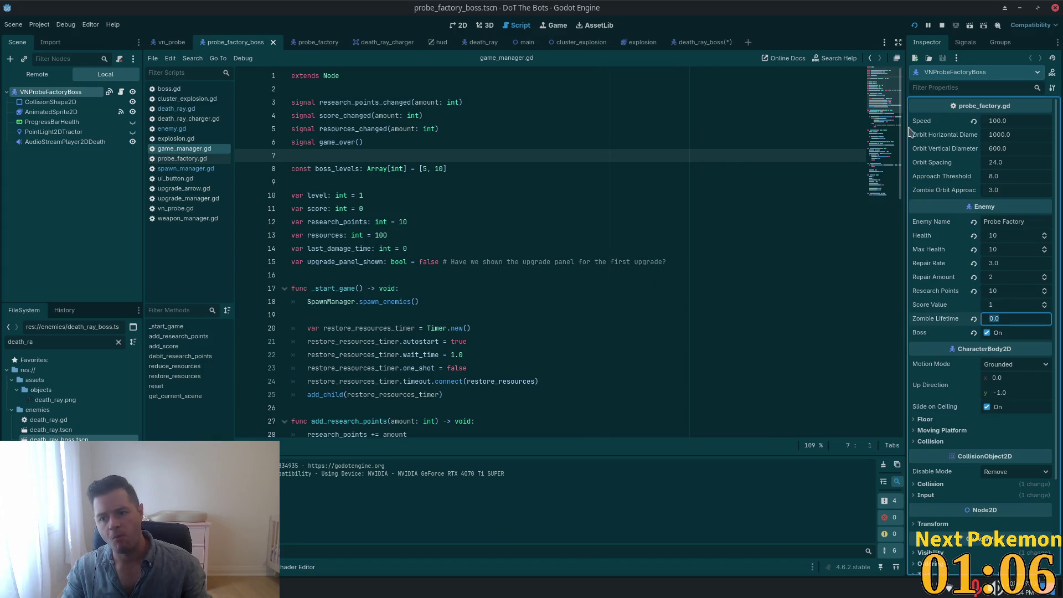
{"action": "left_click", "coordinate": [914, 26]}
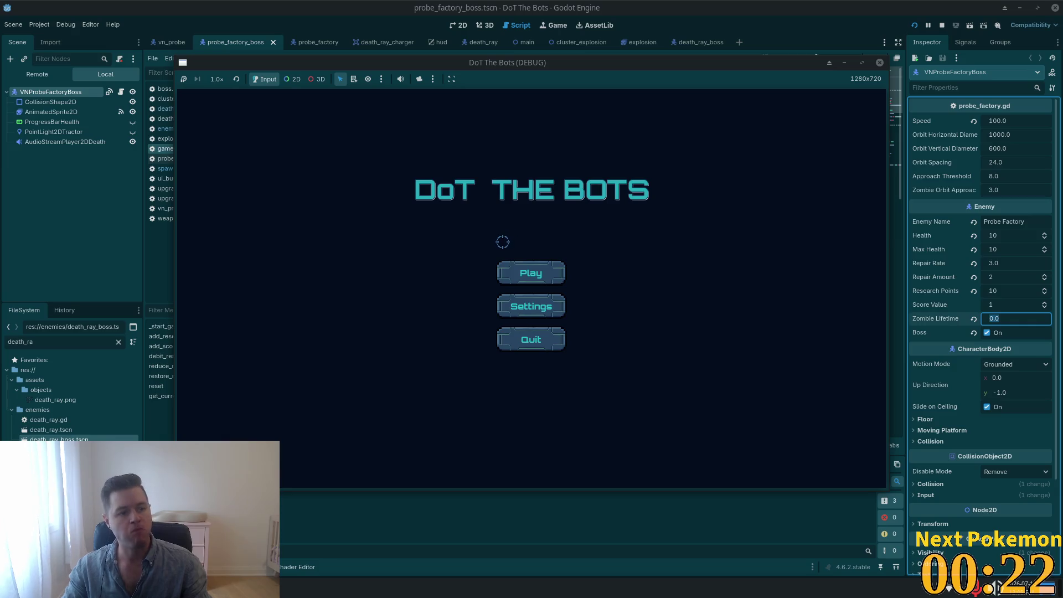
Start a new round of DoT The Bots from the main menu
{"action": "left_click", "coordinate": [535, 274]}
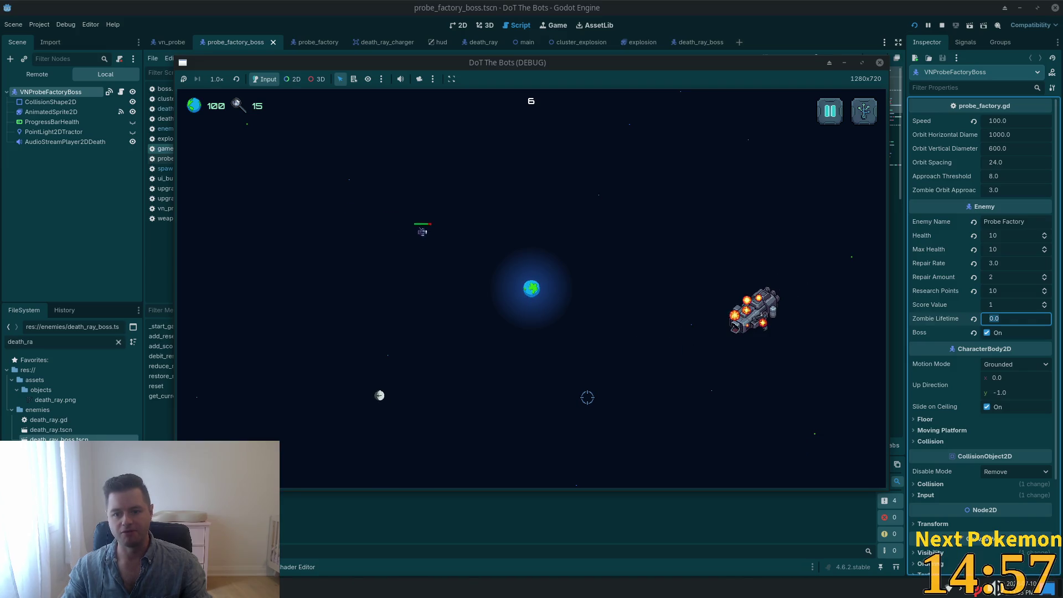
Fire the satellite beam at probes and ships around the screen, destroying the bottom ship
{"action": "left_click", "coordinate": [484, 244]}
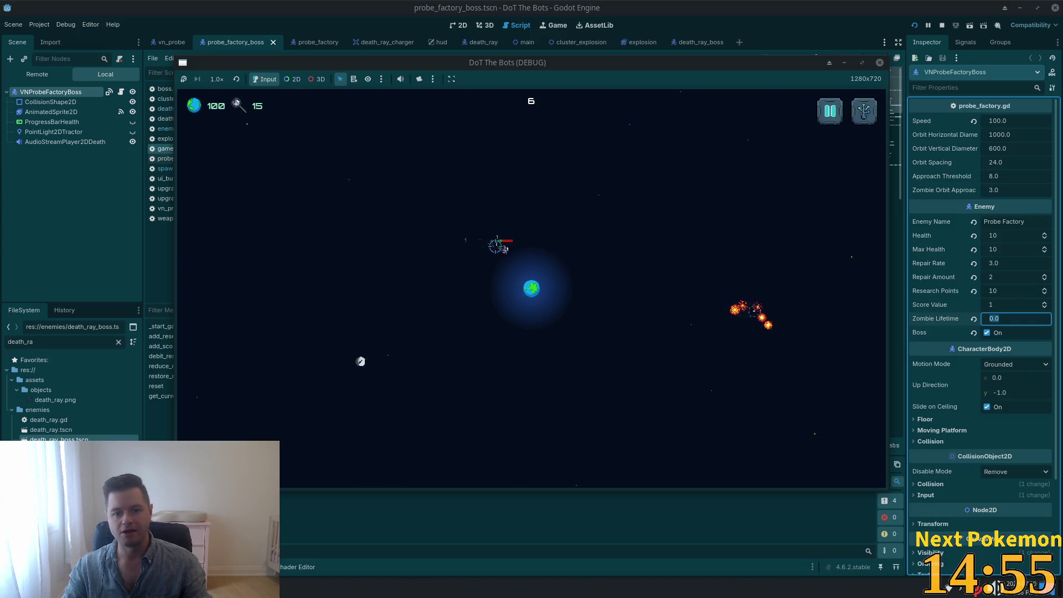
{"action": "left_click", "coordinate": [840, 376]}
{"action": "left_click", "coordinate": [802, 367]}
{"action": "left_click", "coordinate": [751, 362]}
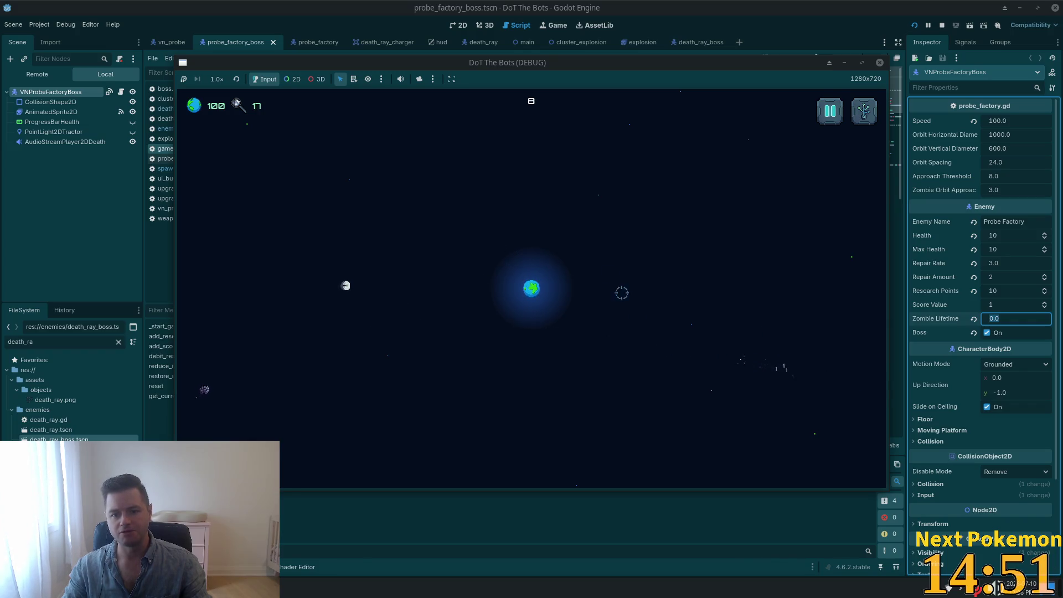
{"action": "left_click", "coordinate": [247, 373]}
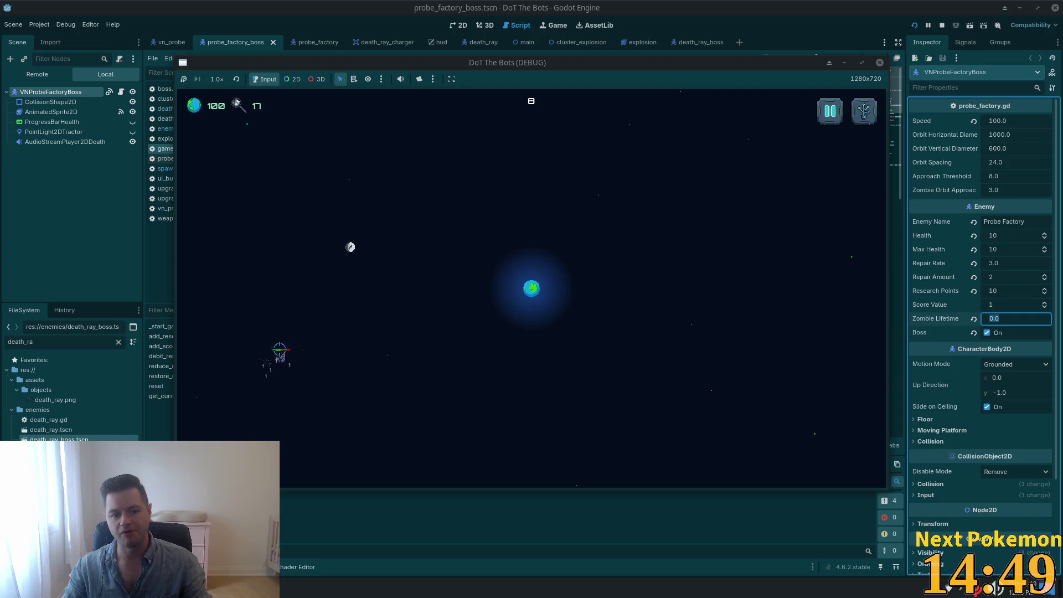
{"action": "left_click", "coordinate": [310, 348]}
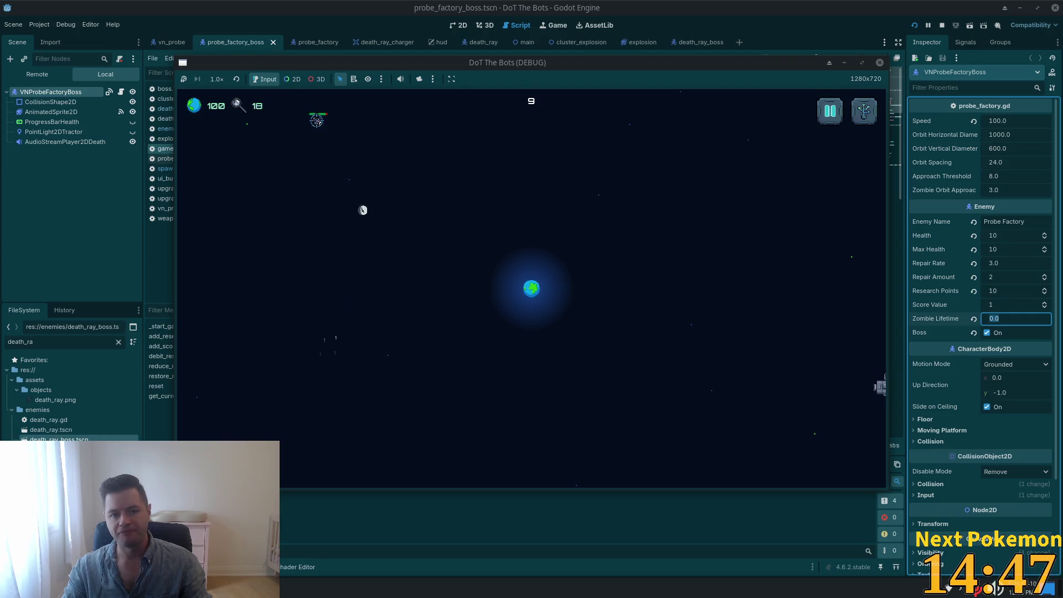
{"action": "left_click", "coordinate": [332, 125]}
{"action": "left_click", "coordinate": [365, 149]}
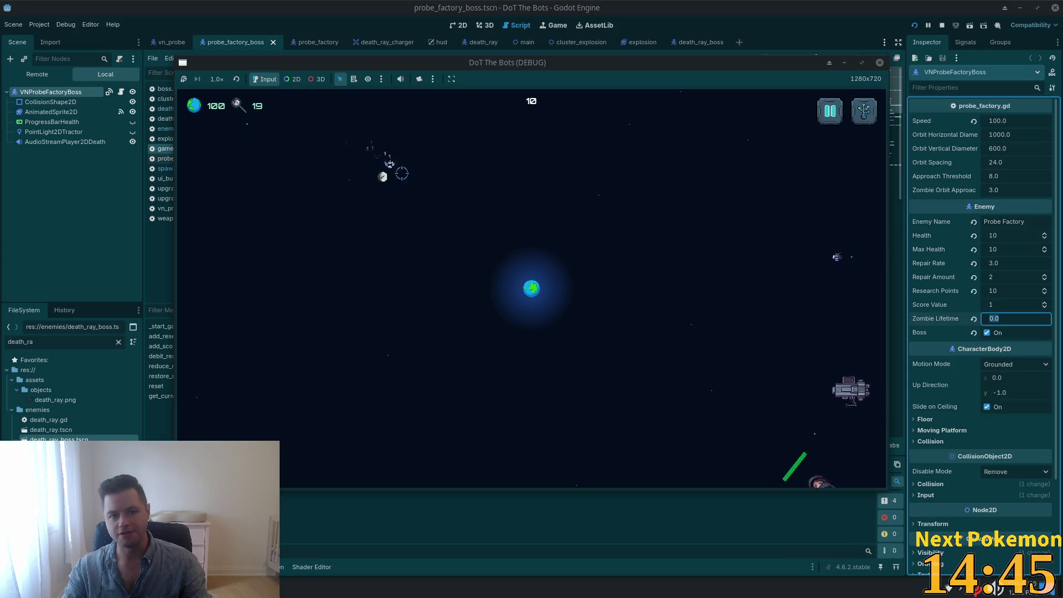
{"action": "left_click", "coordinate": [830, 401]}
{"action": "left_click", "coordinate": [813, 404]}
{"action": "left_click", "coordinate": [783, 395]}
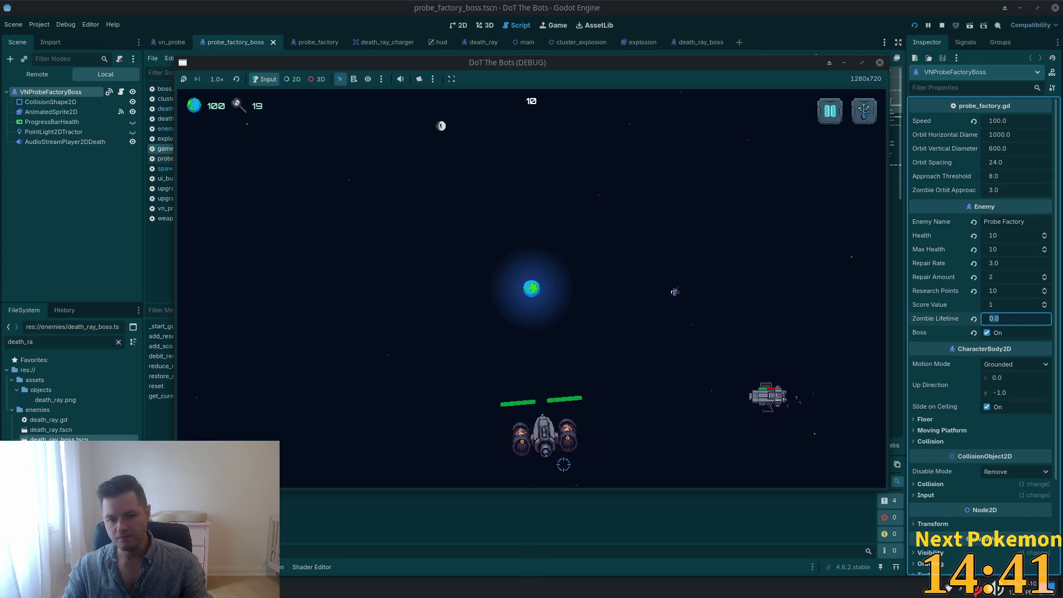
{"action": "left_click", "coordinate": [548, 415]}
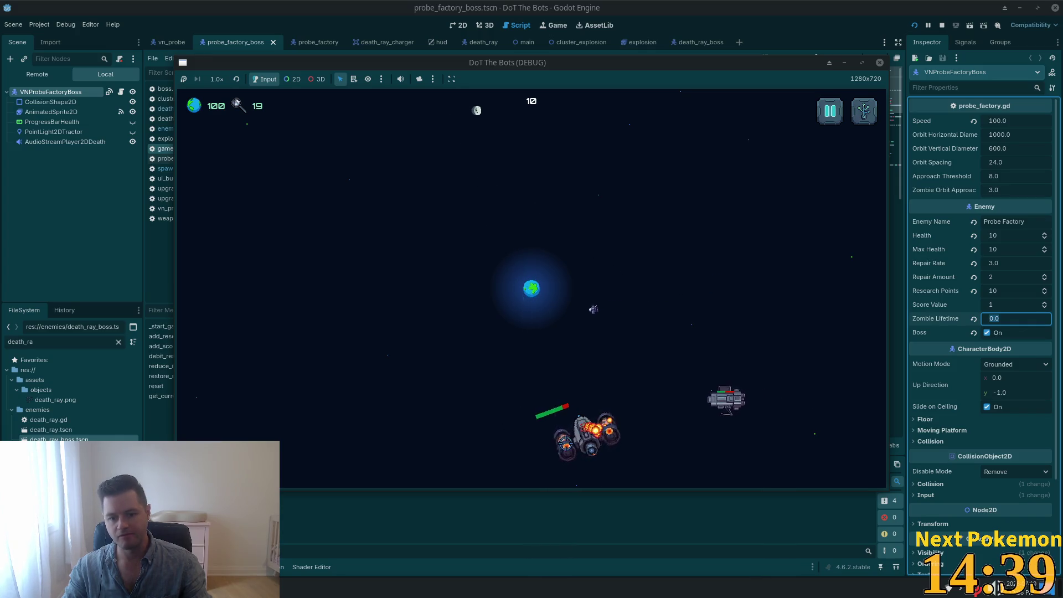
{"action": "left_click", "coordinate": [581, 437]}
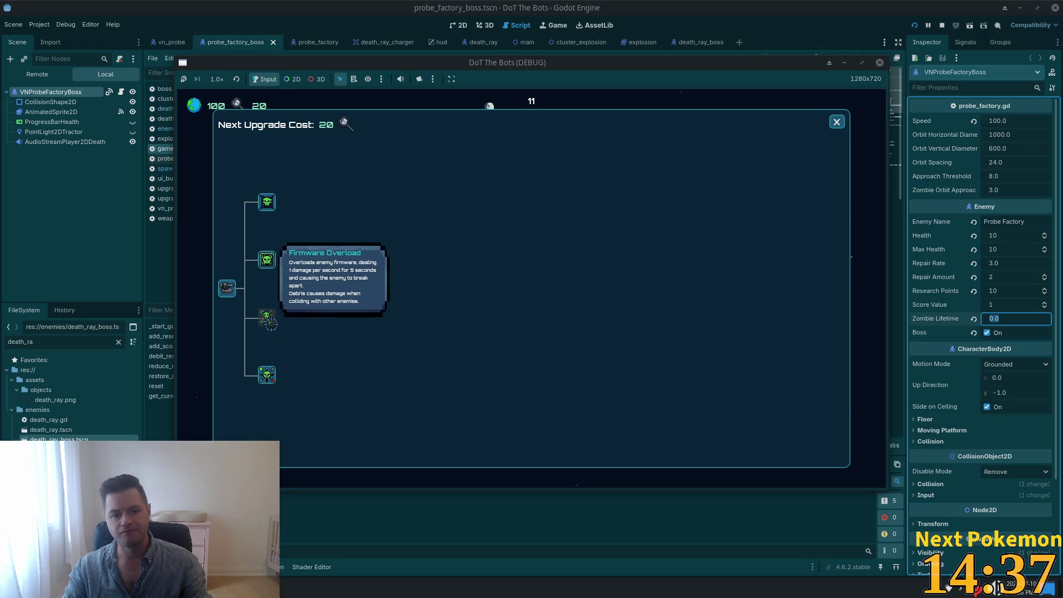
Buy an upgrade with research points, then keep shooting down probes and enemy ships
{"action": "left_click", "coordinate": [269, 261]}
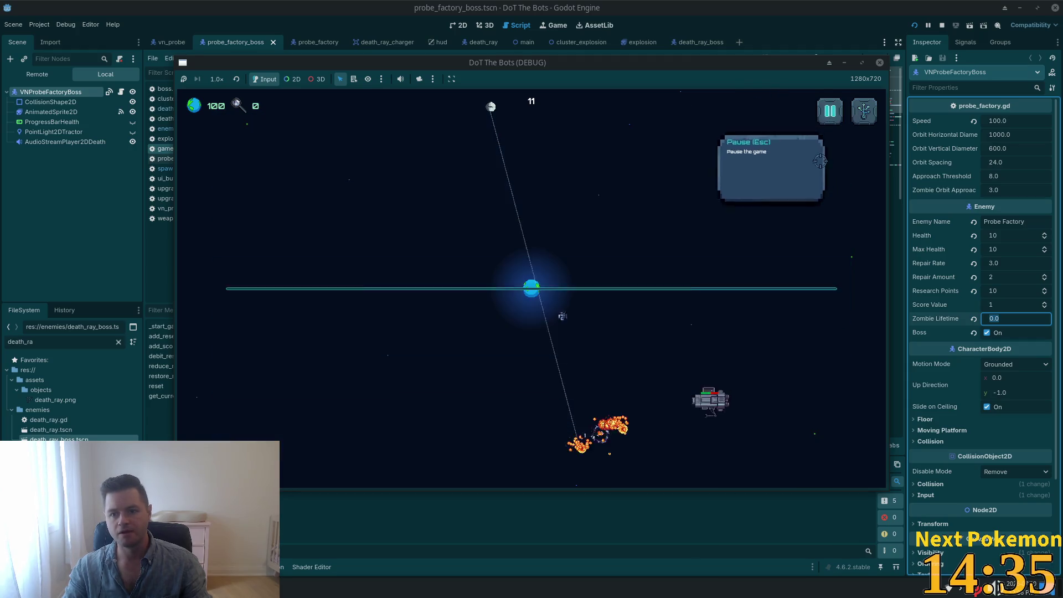
{"action": "left_click", "coordinate": [499, 276]}
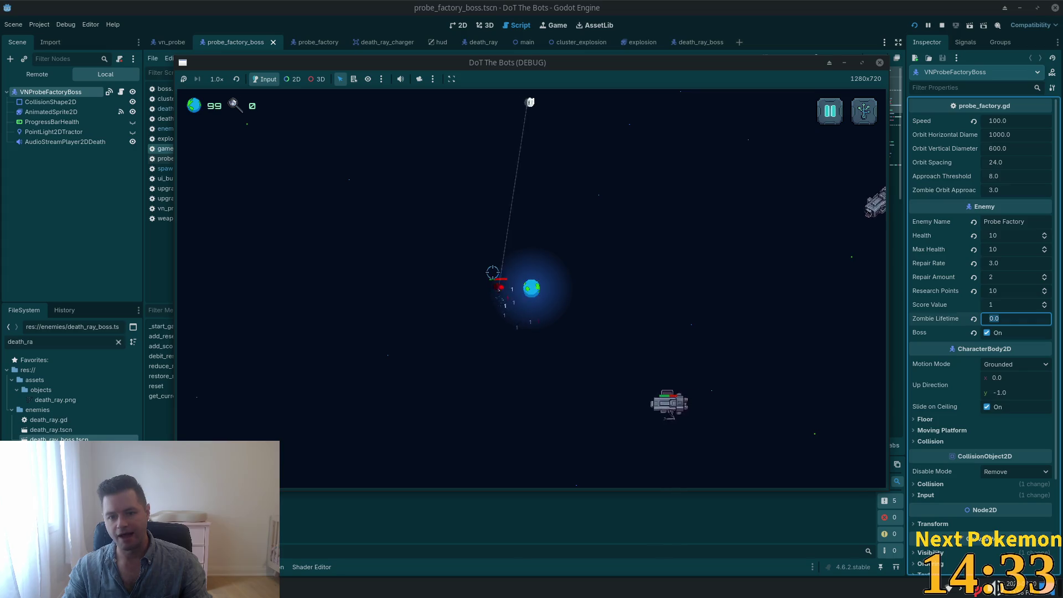
{"action": "left_click", "coordinate": [624, 407]}
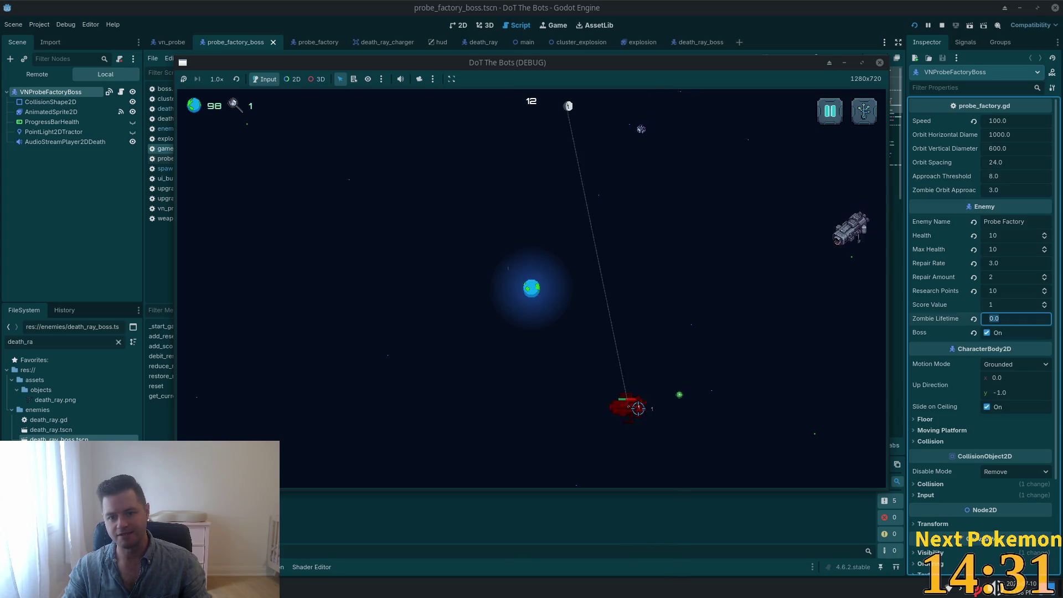
{"action": "left_click", "coordinate": [591, 411]}
{"action": "left_click", "coordinate": [620, 408]}
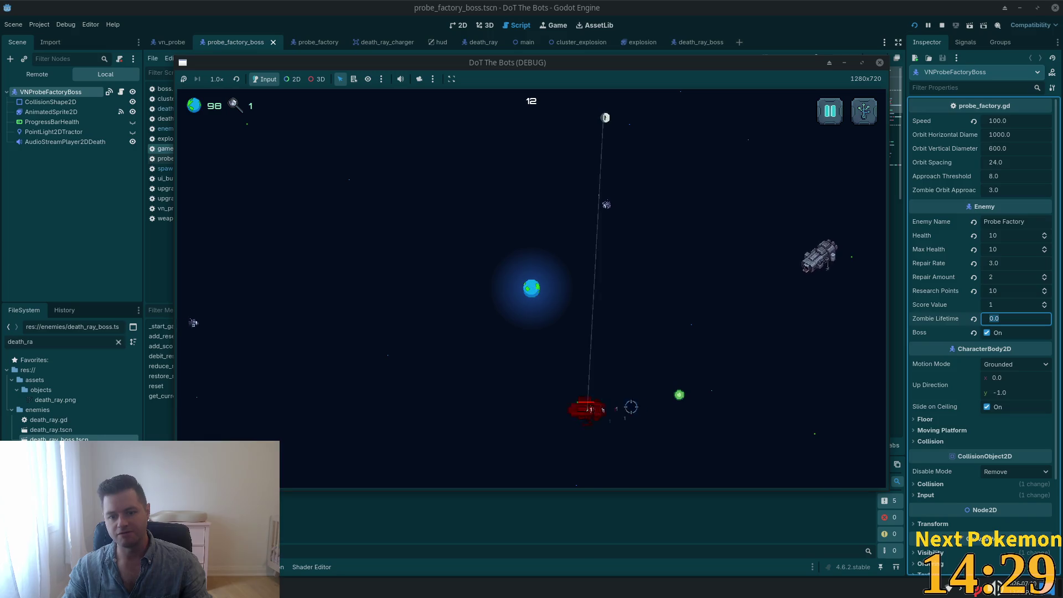
{"action": "left_click", "coordinate": [575, 268]}
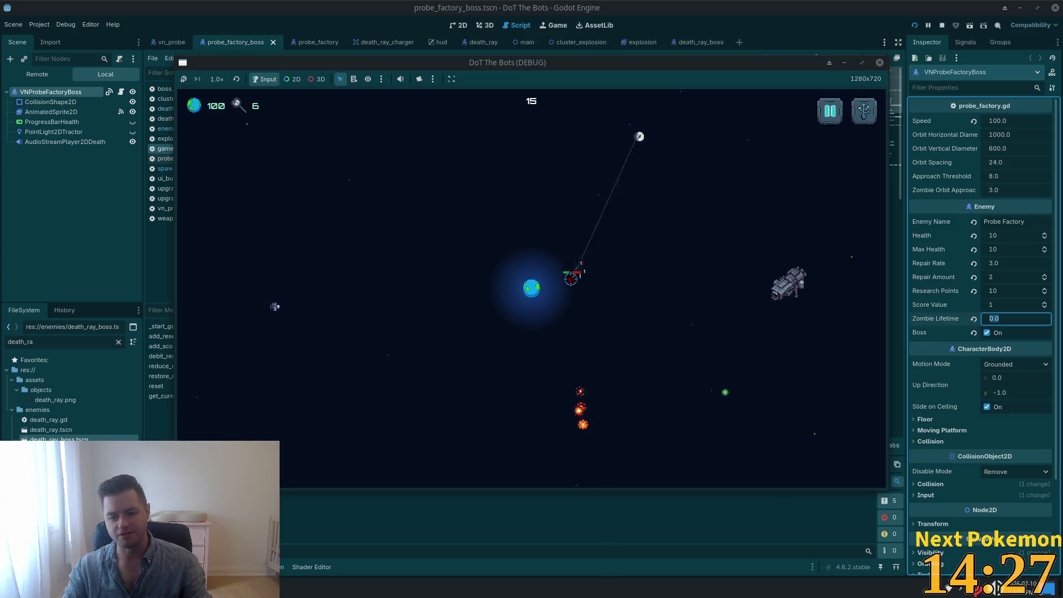
{"action": "left_click", "coordinate": [352, 286]}
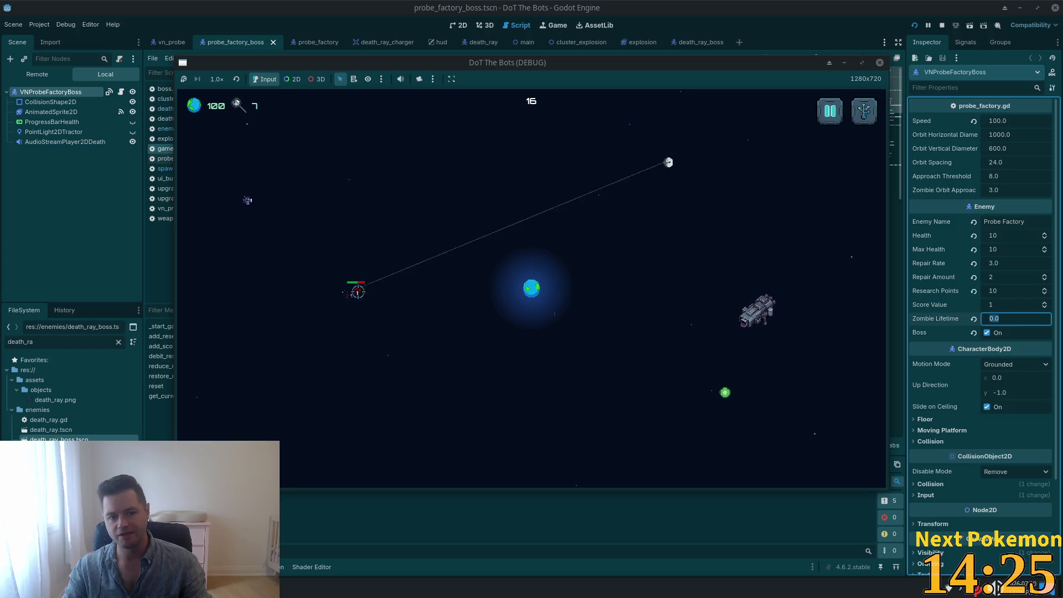
{"action": "left_click", "coordinate": [370, 293]}
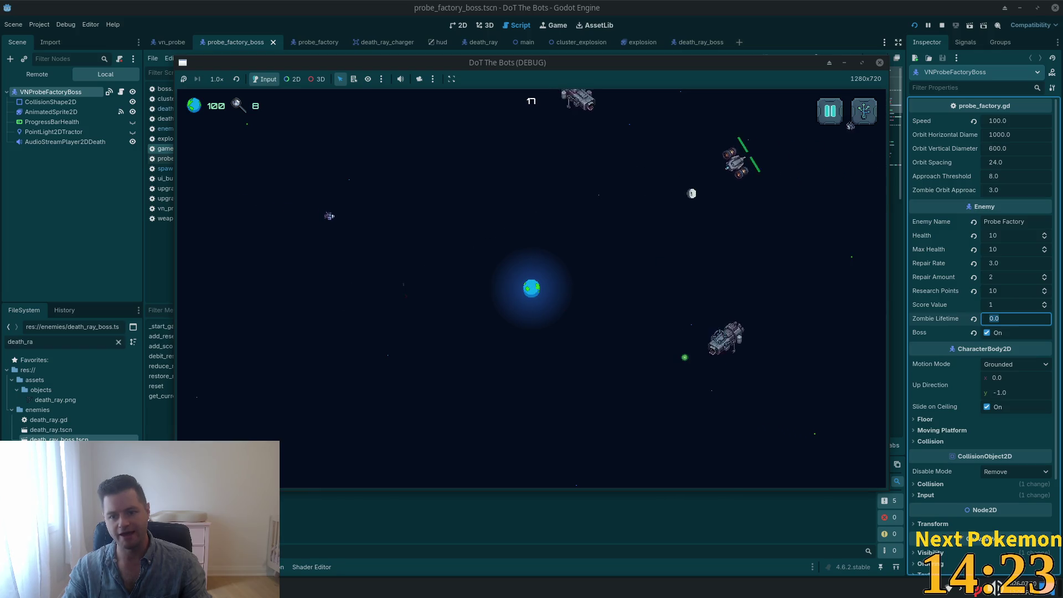
{"action": "left_click", "coordinate": [377, 221]}
{"action": "left_click", "coordinate": [692, 360]}
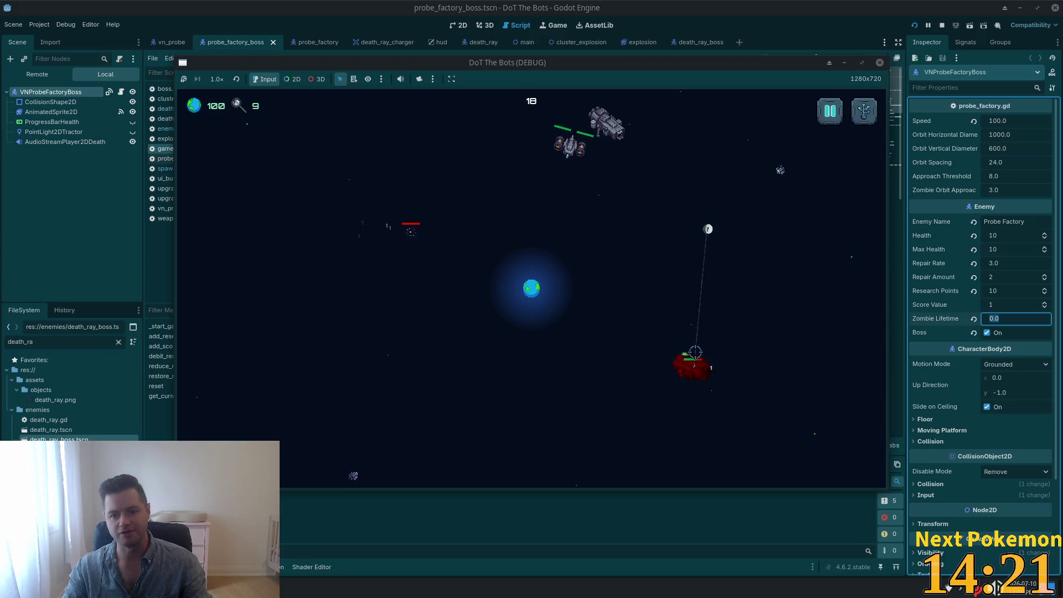
{"action": "left_click", "coordinate": [581, 145]}
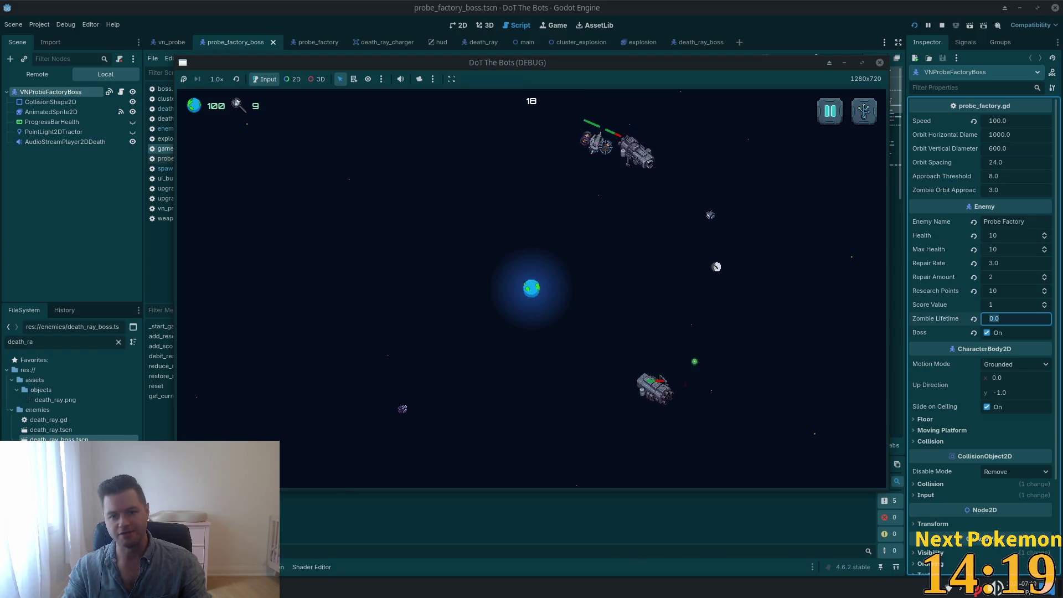
{"action": "left_click", "coordinate": [637, 154]}
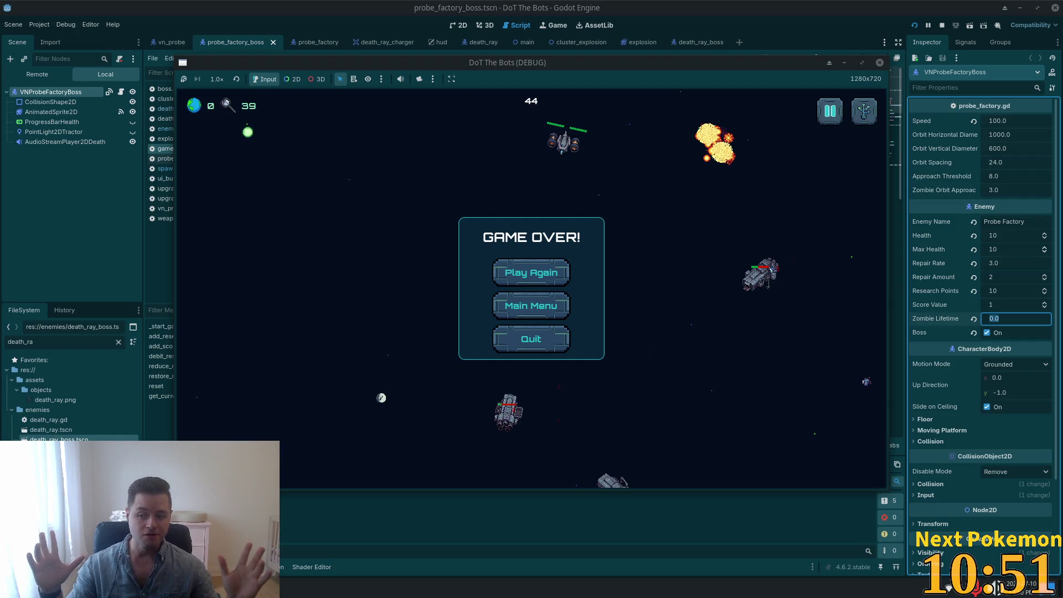
{"action": "key", "text": "super"}
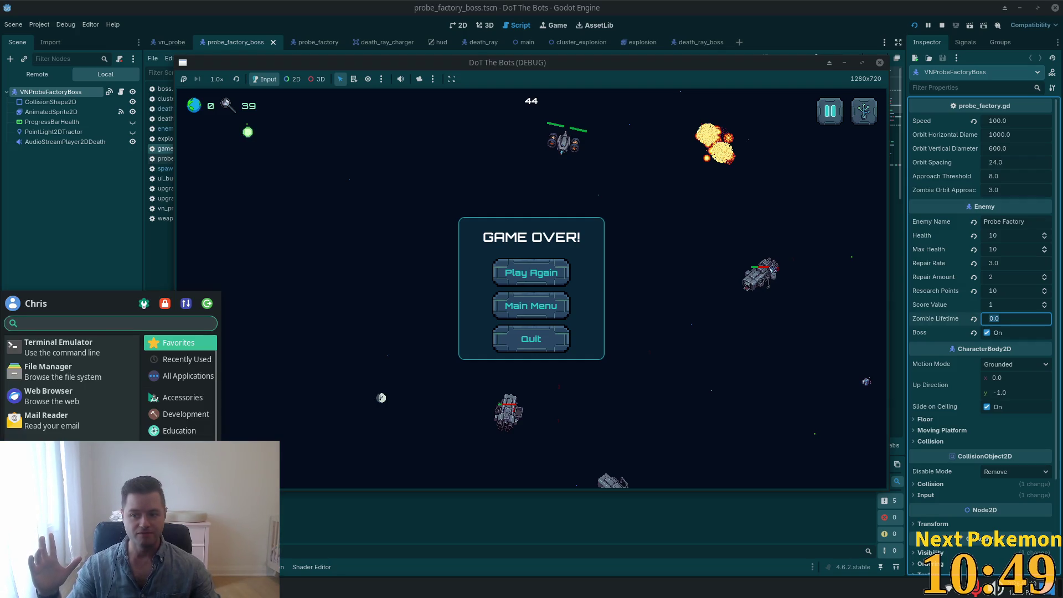
{"action": "key", "text": "Escape"}
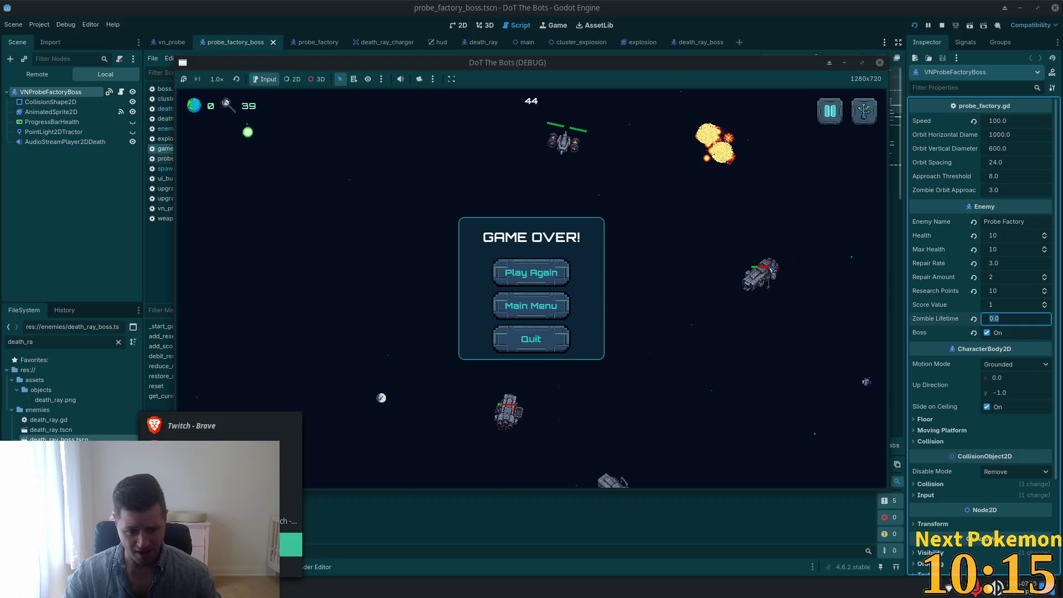
{"action": "left_click", "coordinate": [358, 592]}
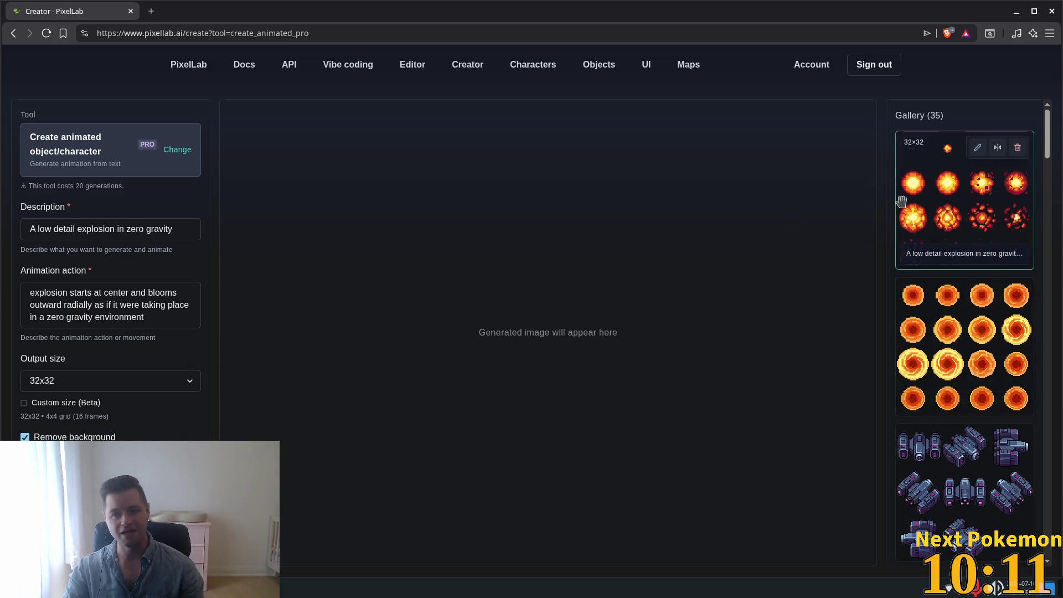
Scroll through the 35-item PixelLab gallery and back to the 32x32 explosion animation sheet
{"action": "mouse_move", "coordinate": [896, 337]}
{"action": "scroll", "coordinate": [912, 345], "scroll_direction": "down", "scroll_amount": 10}
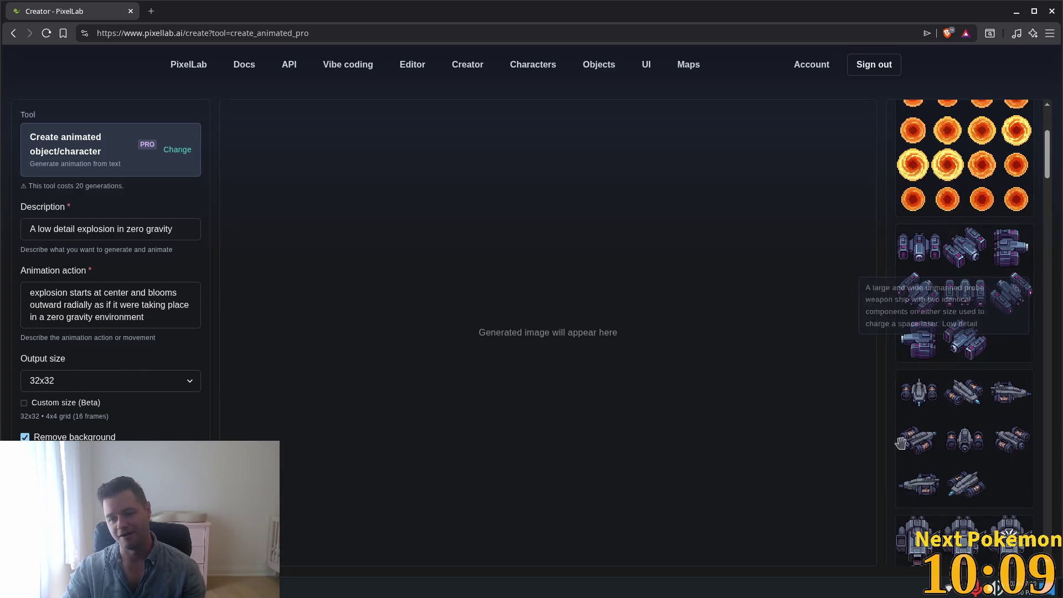
{"action": "scroll", "coordinate": [927, 462], "scroll_direction": "down", "scroll_amount": 3}
{"action": "scroll", "coordinate": [935, 442], "scroll_direction": "up", "scroll_amount": 15}
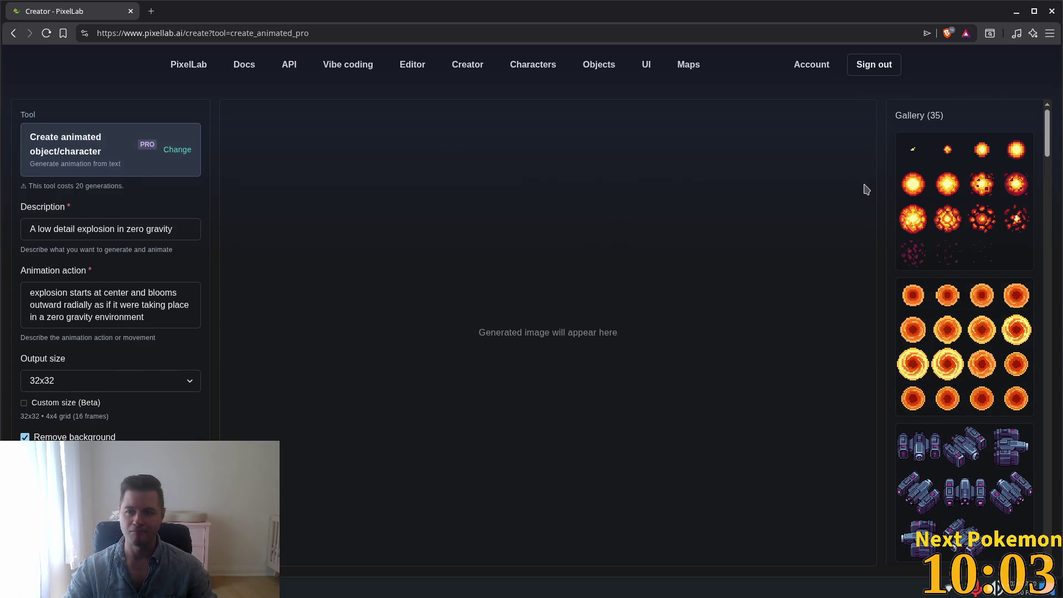
{"action": "key", "text": "super"}
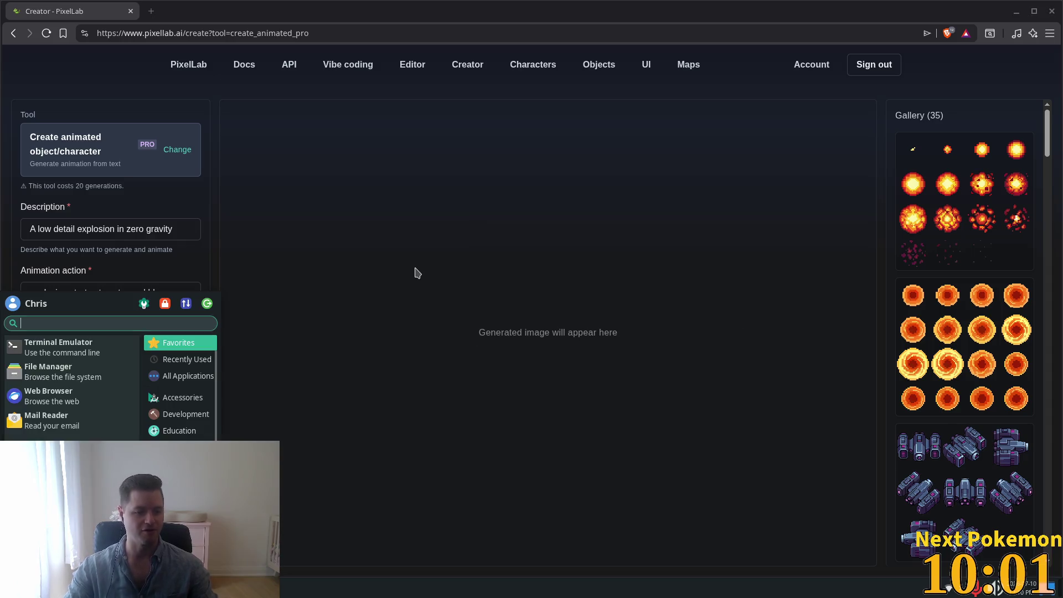
Launch Godot from the launcher search and open the Alchemy project
{"action": "type", "text": "godot"}
{"action": "key", "text": "Return"}
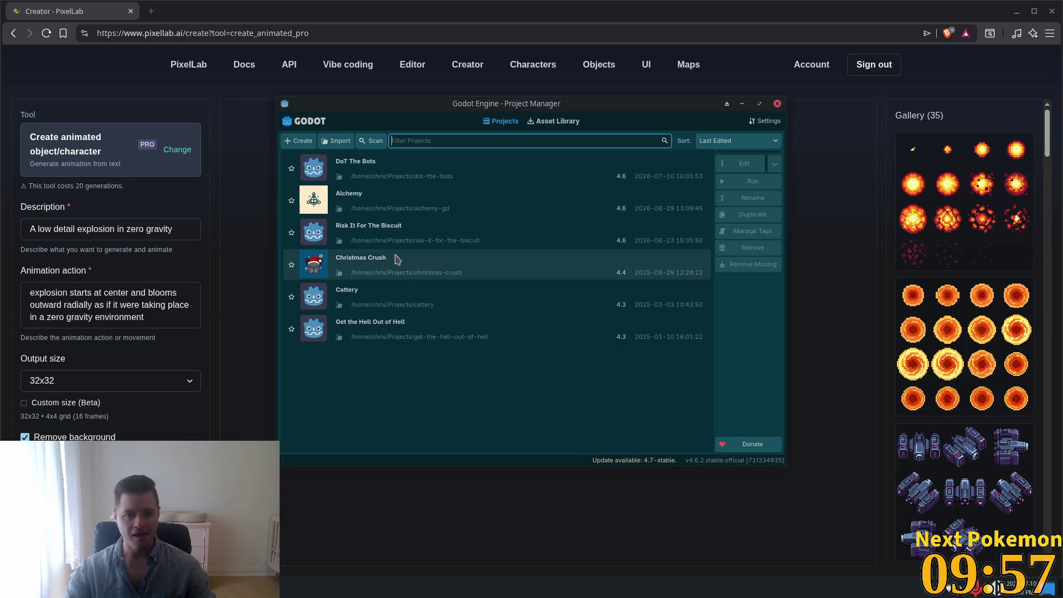
{"action": "double_click", "coordinate": [387, 195]}
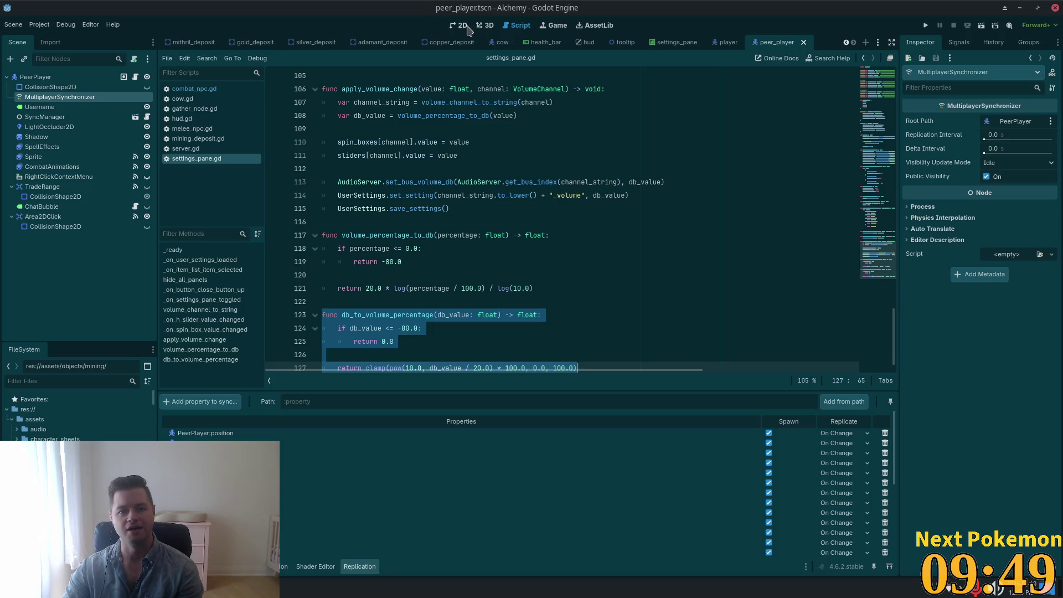
Run Alchemy from the 2D view and move one game window aside to reveal the second instance
{"action": "left_click", "coordinate": [467, 27]}
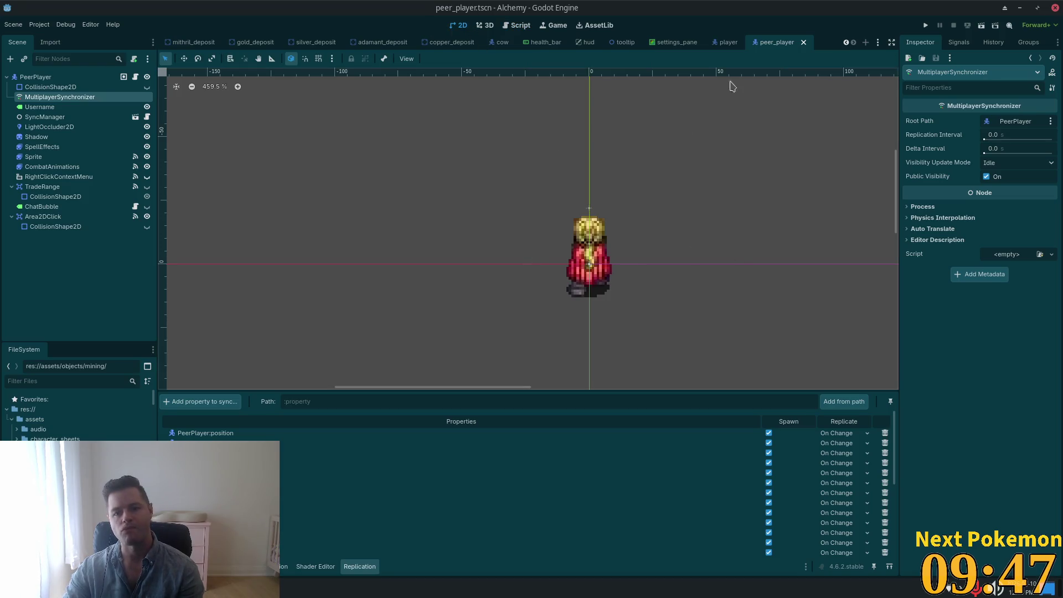
{"action": "left_click", "coordinate": [927, 25]}
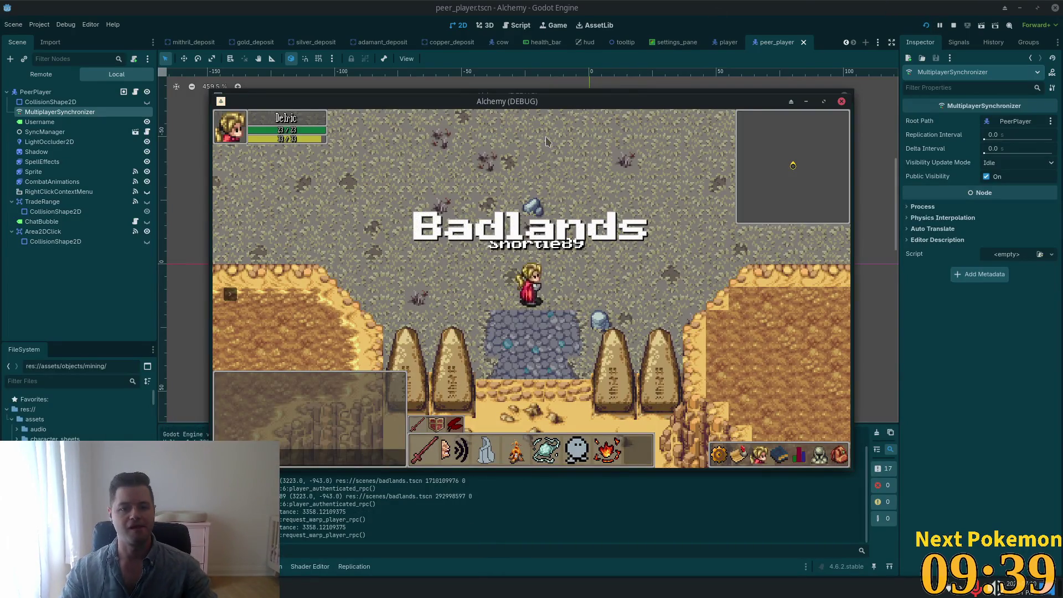
{"action": "mouse_move", "coordinate": [512, 92]}
{"action": "left_mouse_down"}
{"action": "mouse_move", "coordinate": [318, 91]}
{"action": "mouse_move", "coordinate": [311, 32]}
{"action": "left_mouse_up"}
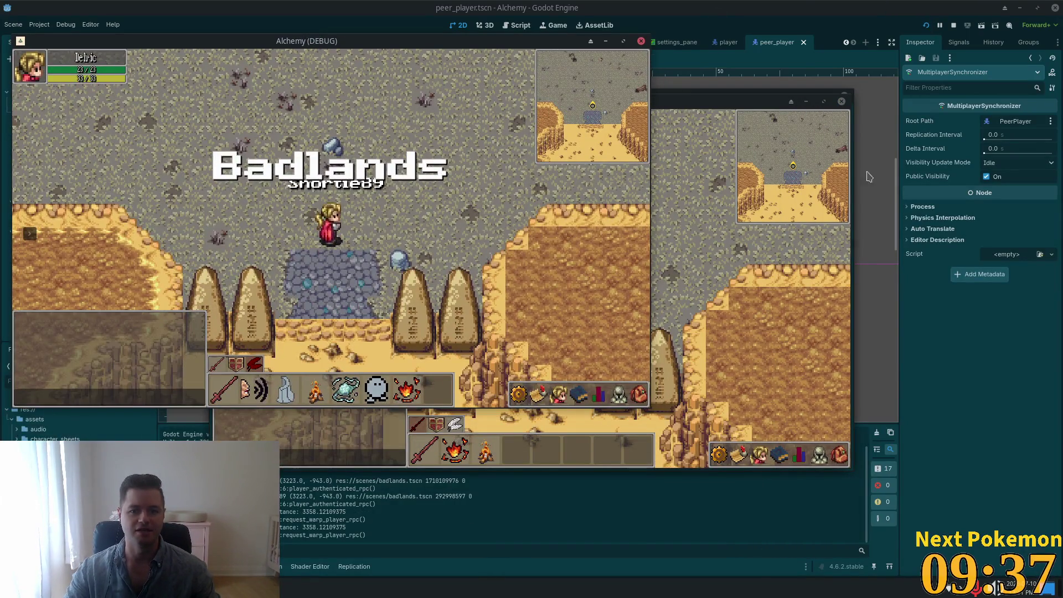
Spread the two game windows apart and walk the upper-left character south into Solara Desert
{"action": "mouse_move", "coordinate": [717, 106]}
{"action": "left_mouse_down"}
{"action": "mouse_move", "coordinate": [929, 163]}
{"action": "mouse_move", "coordinate": [871, 138]}
{"action": "mouse_move", "coordinate": [894, 199]}
{"action": "left_mouse_up"}
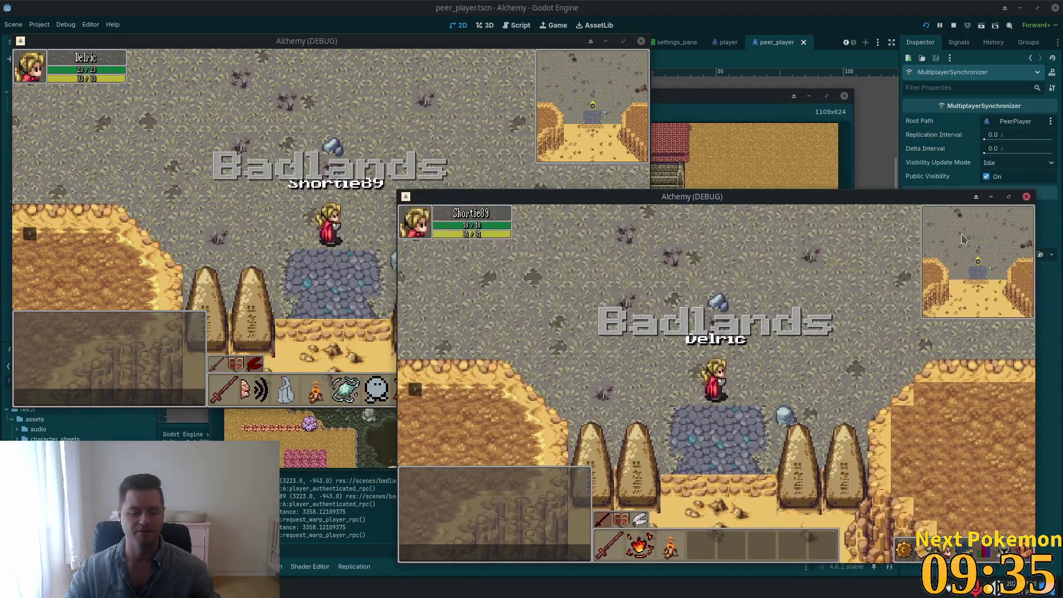
{"action": "left_click", "coordinate": [386, 143]}
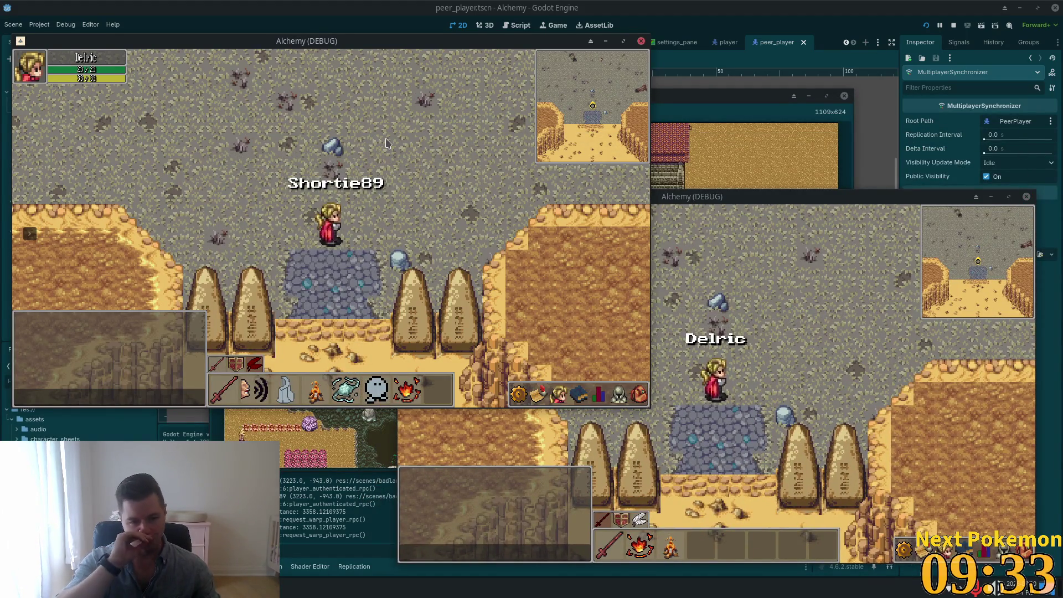
{"action": "key", "text": "Down"}
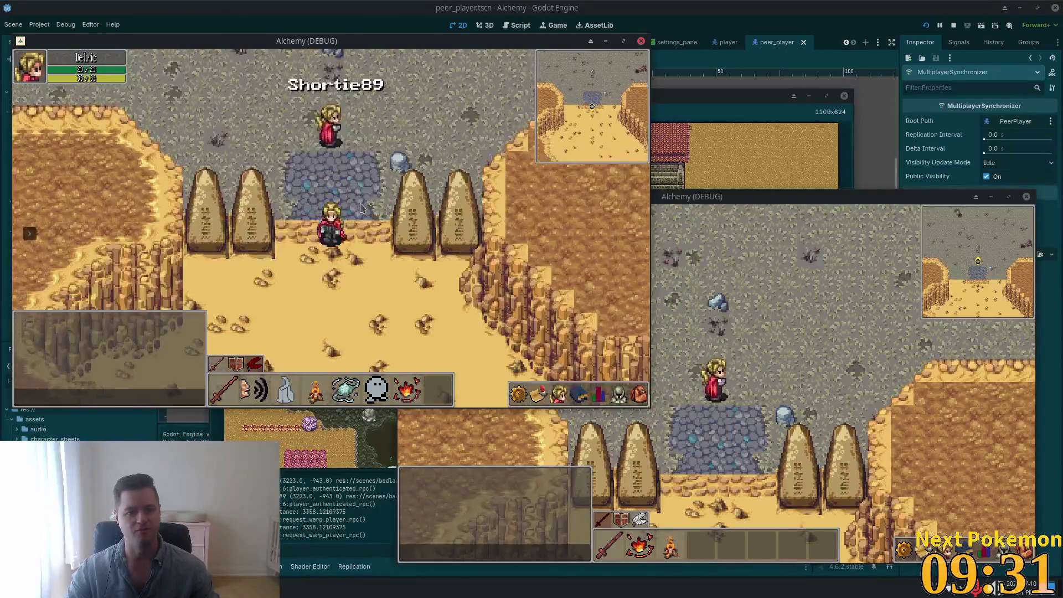
{"action": "key", "text": "Down"}
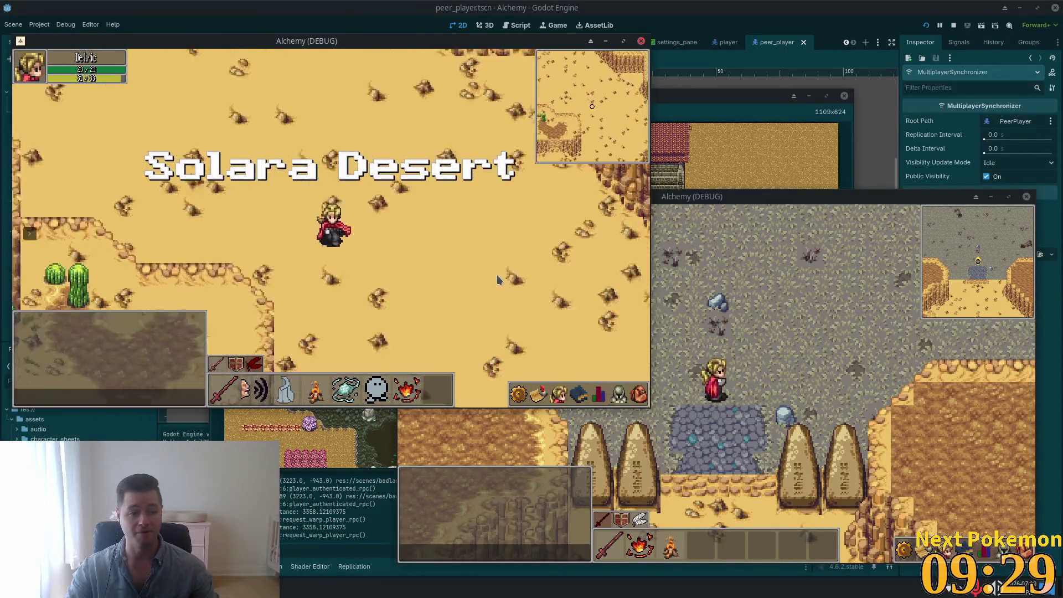
{"action": "key", "text": "Down"}
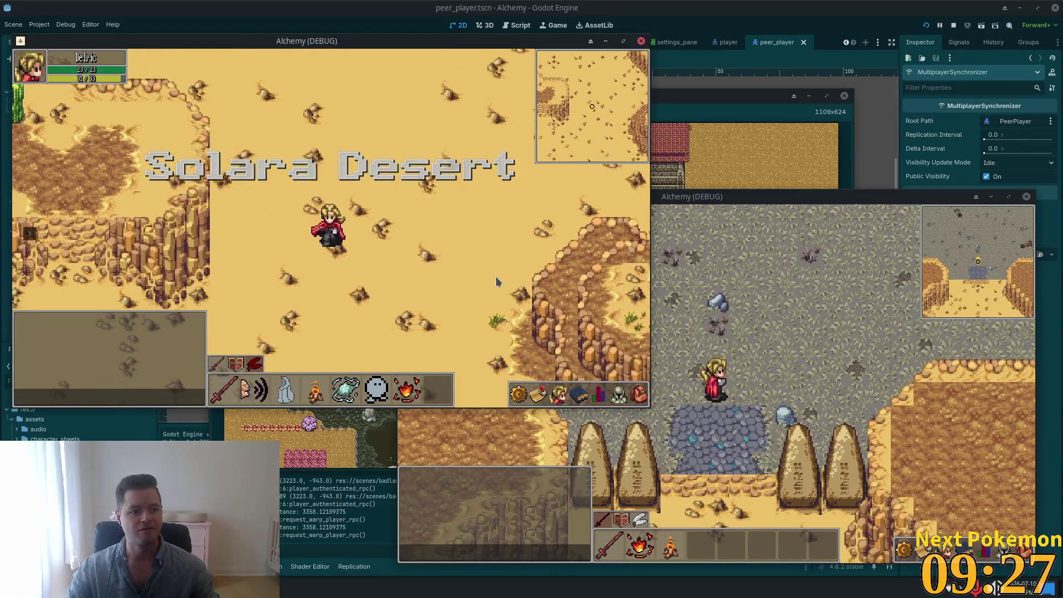
{"action": "key", "text": "Left"}
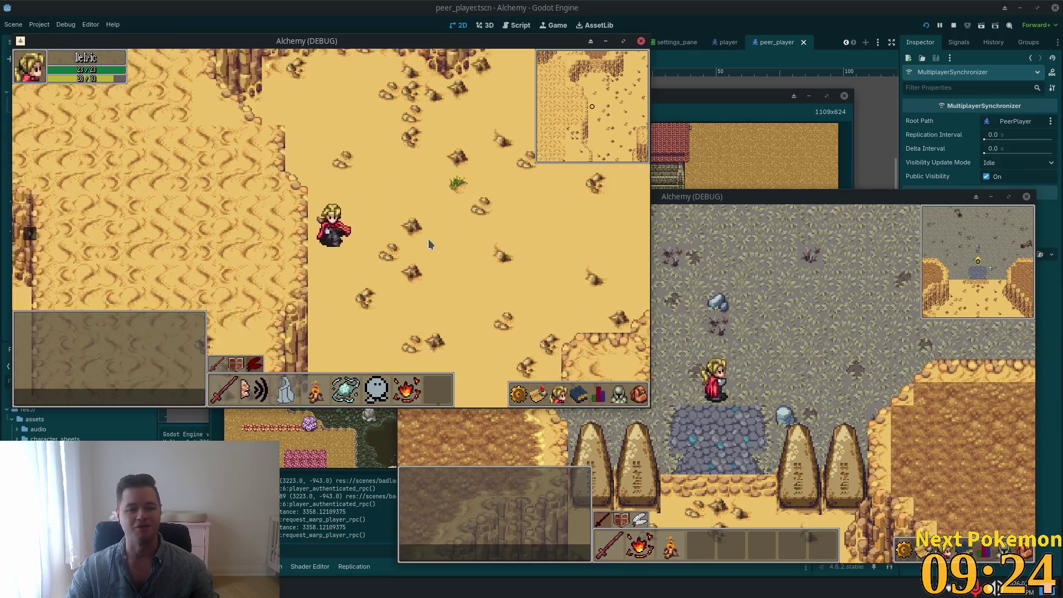
{"action": "key", "text": "Down"}
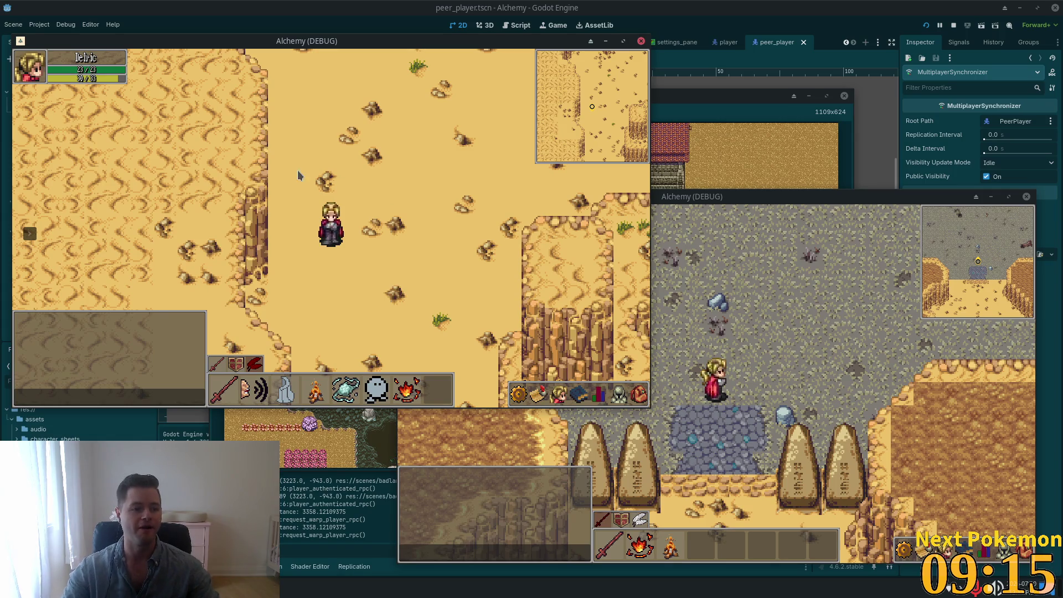
Walk the character past the cliffs and west through the desert past the cacti
{"action": "key", "text": "s"}
{"action": "key", "text": "s+d"}
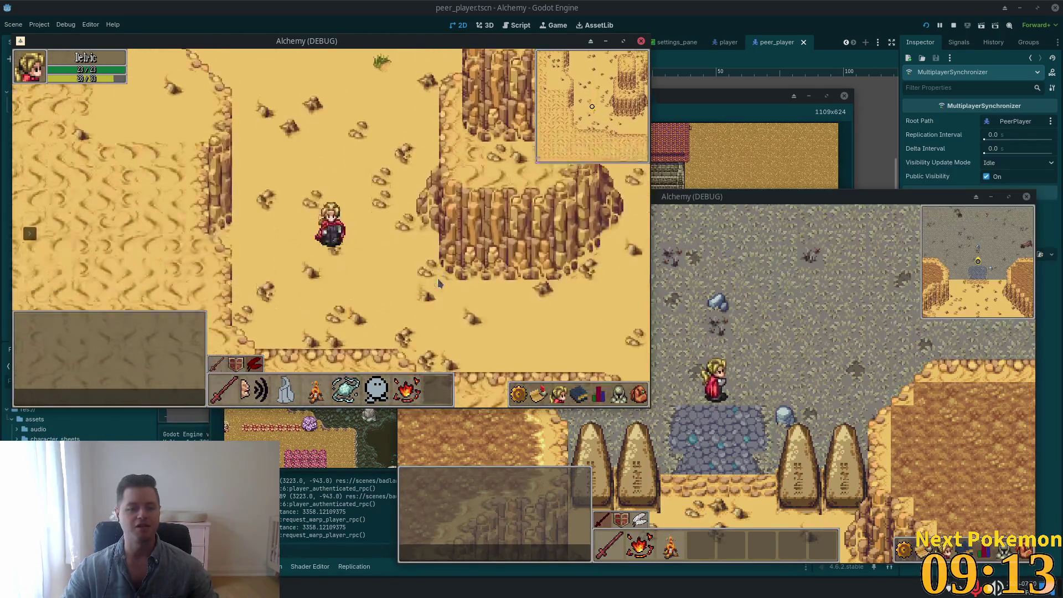
{"action": "key", "text": "d"}
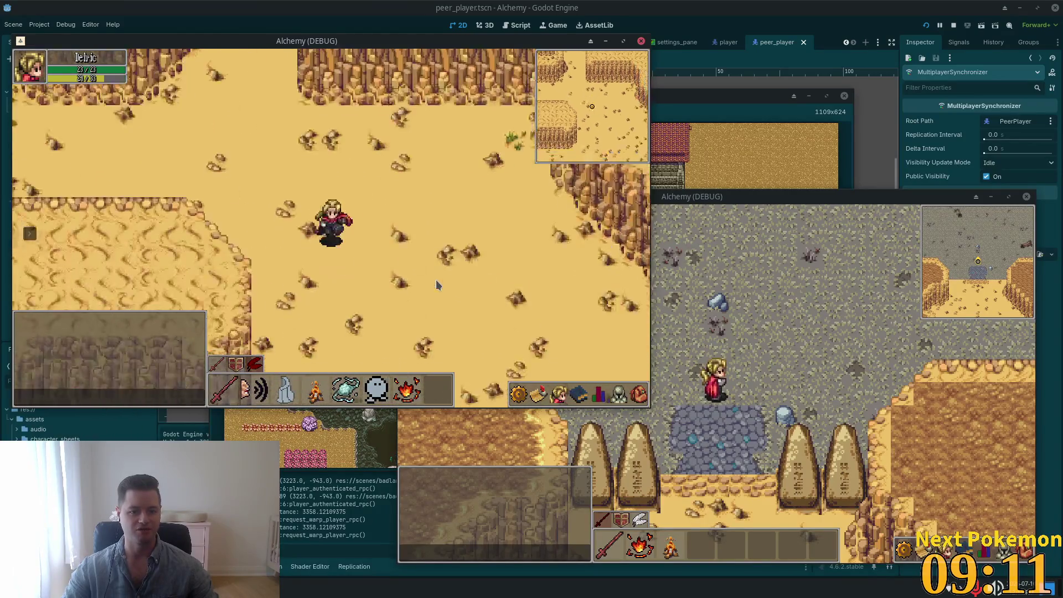
{"action": "key", "text": "s"}
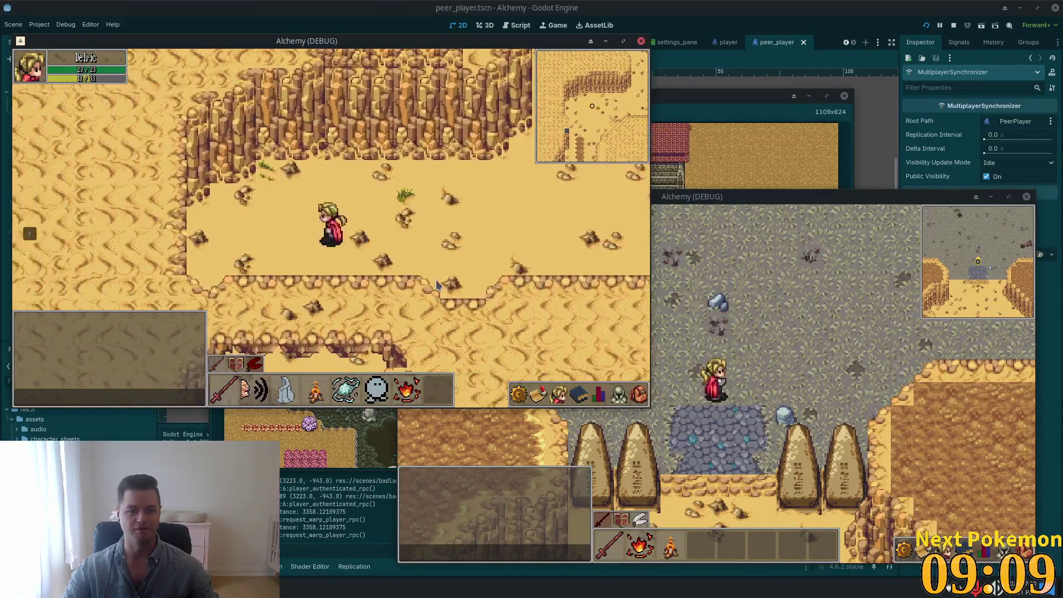
{"action": "key", "text": "s"}
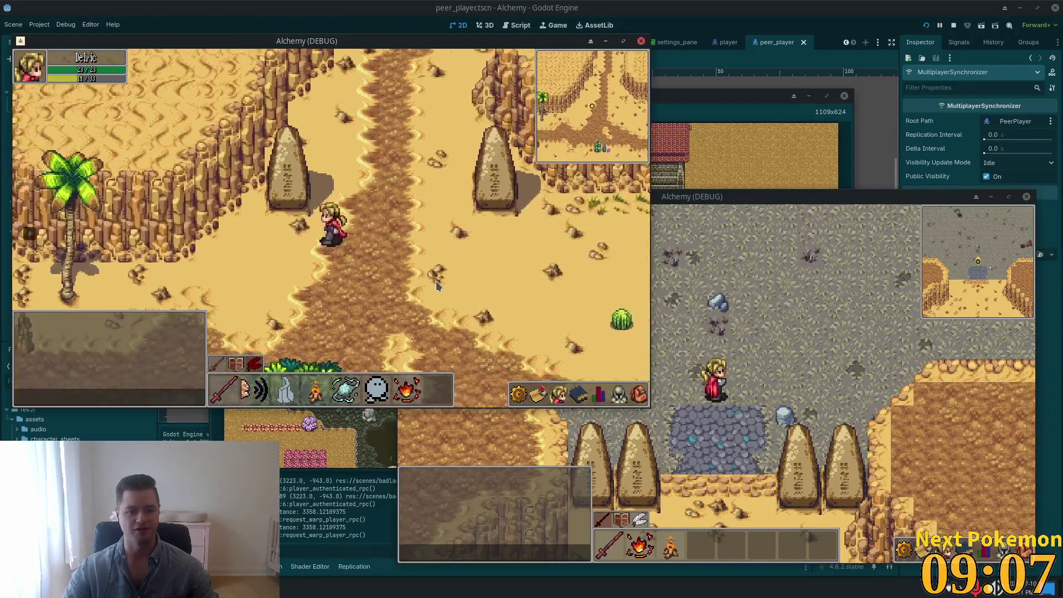
{"action": "key", "text": "a"}
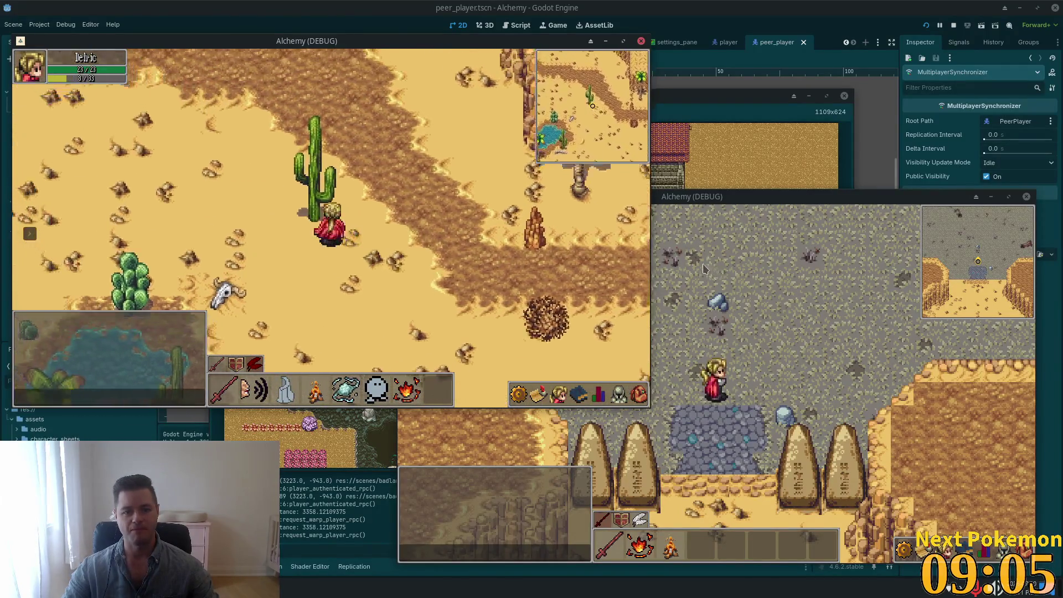
{"action": "key", "text": "w"}
{"action": "key", "text": "w"}
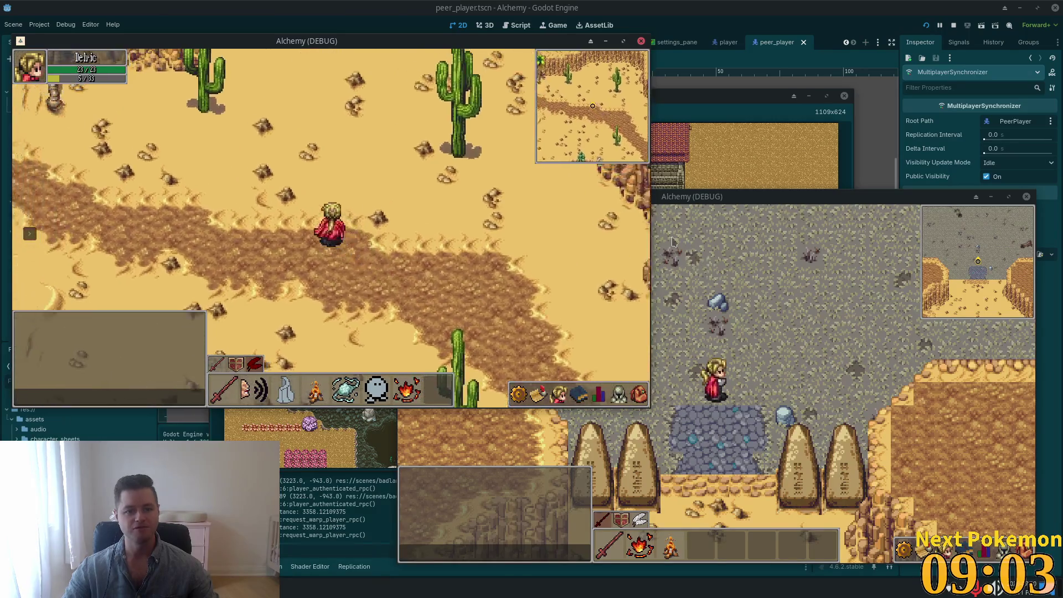
Walk the character across the bridge into Fields of Ouros and along the cobblestone path
{"action": "key", "text": "a"}
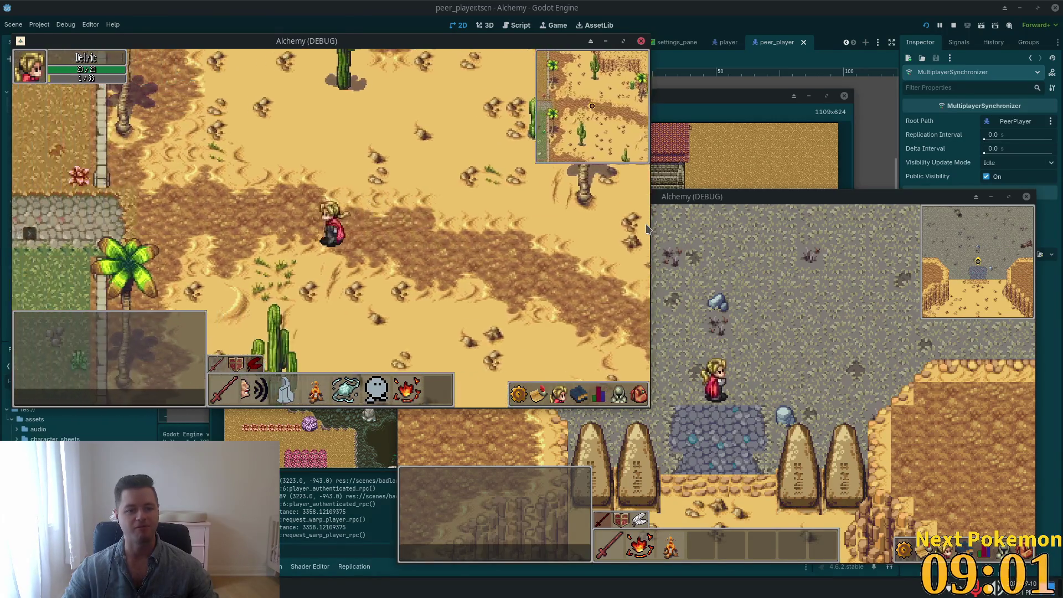
{"action": "key", "text": "a"}
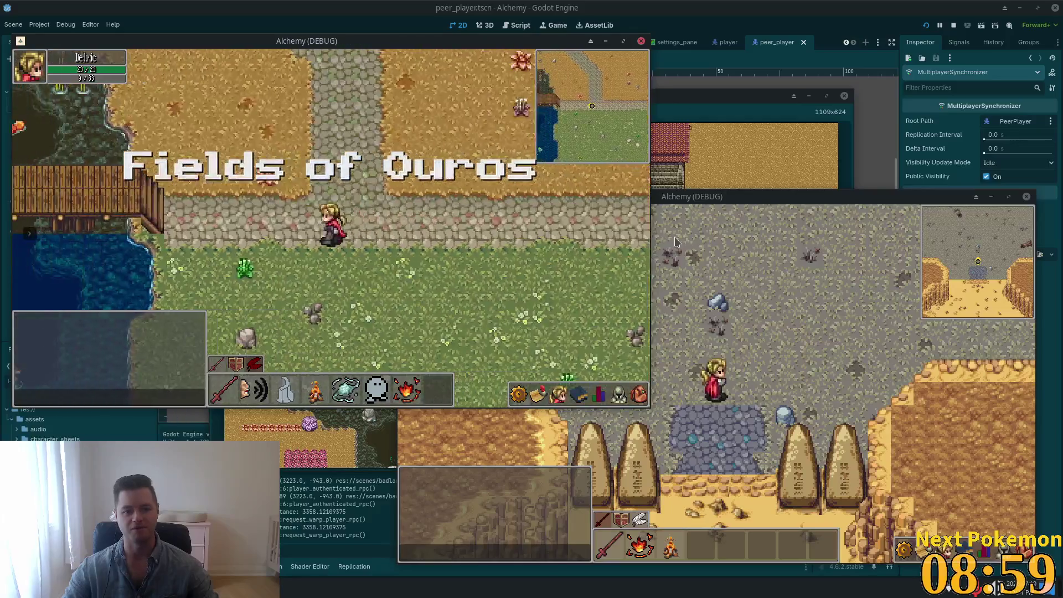
{"action": "key", "text": "a"}
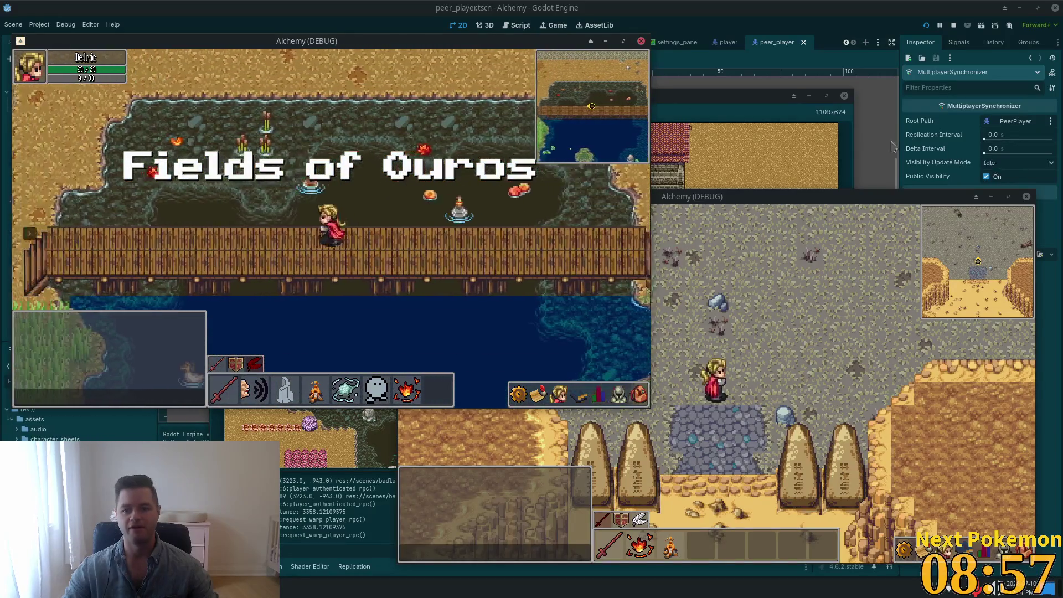
{"action": "key", "text": "a"}
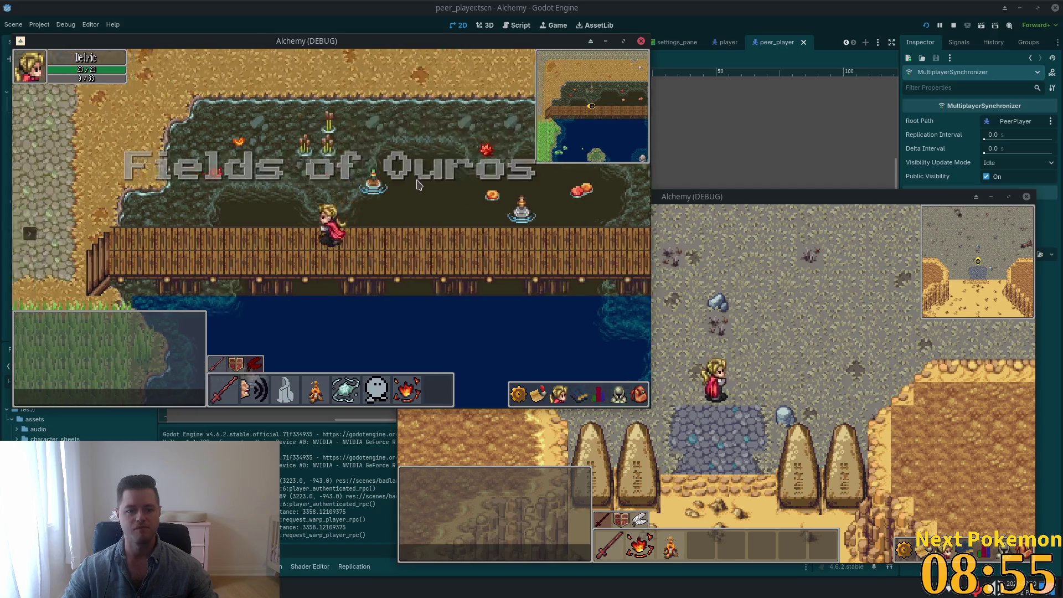
{"action": "key", "text": "a"}
{"action": "key", "text": "w"}
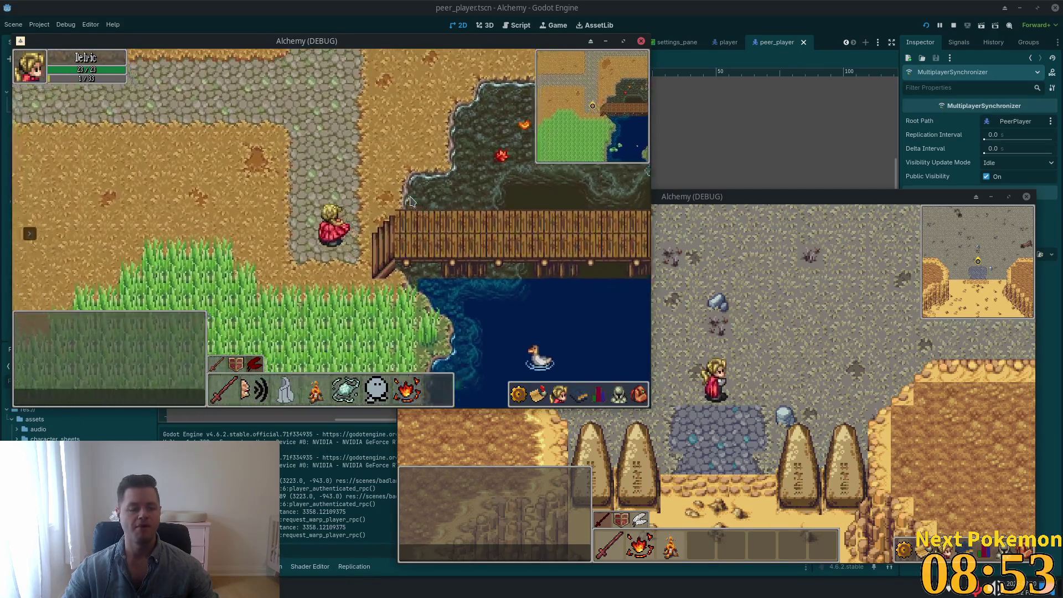
{"action": "key", "text": "a"}
{"action": "key", "text": "w"}
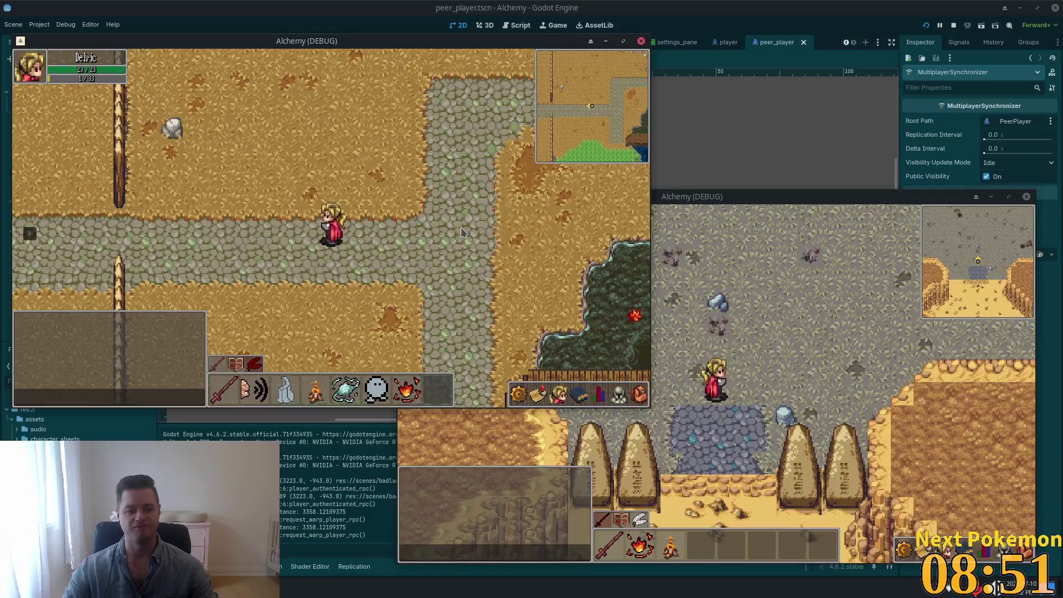
{"action": "key", "text": "d"}
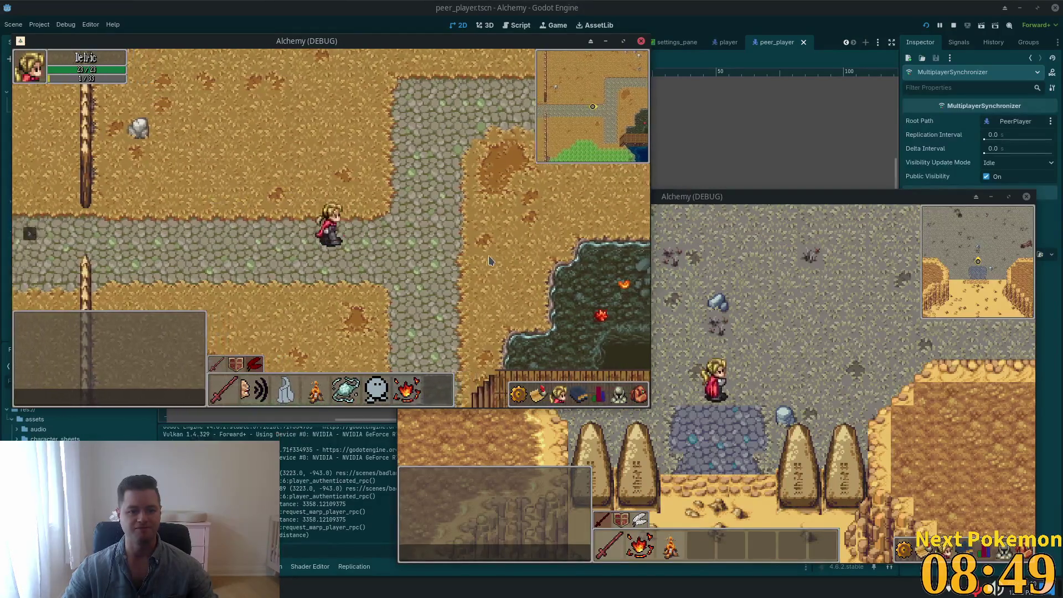
Open and close the stats panel, then walk into Ouros and enter a house
{"action": "left_click", "coordinate": [601, 396]}
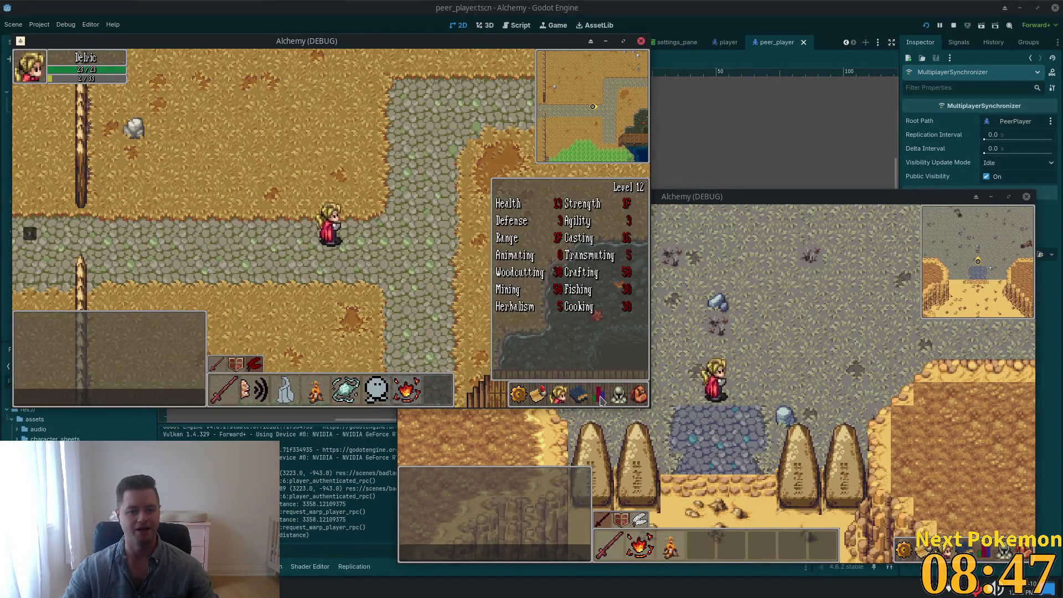
{"action": "left_click", "coordinate": [618, 394]}
{"action": "key", "text": "a"}
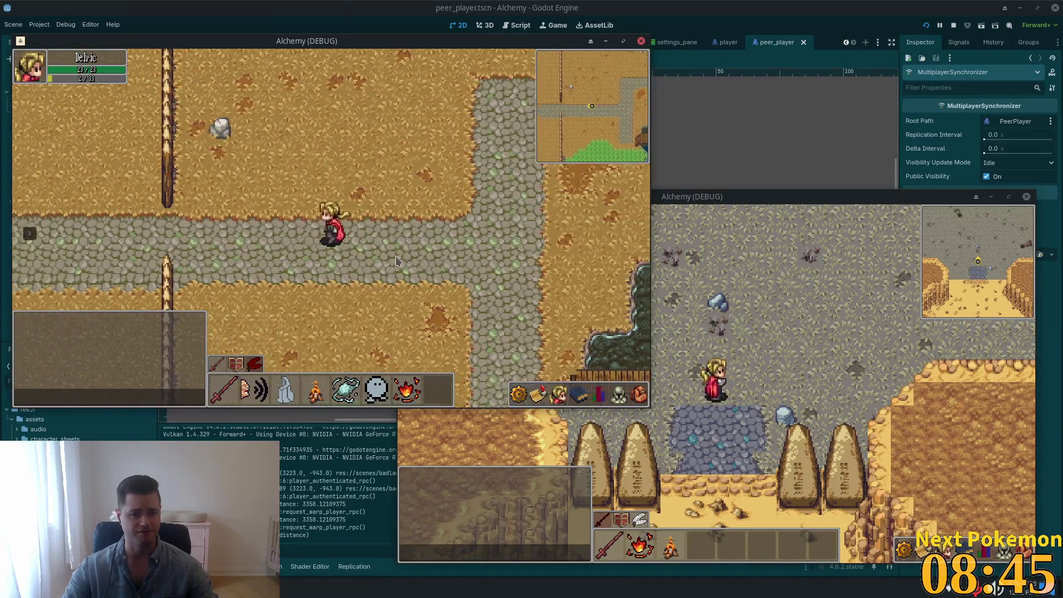
{"action": "key", "text": "a"}
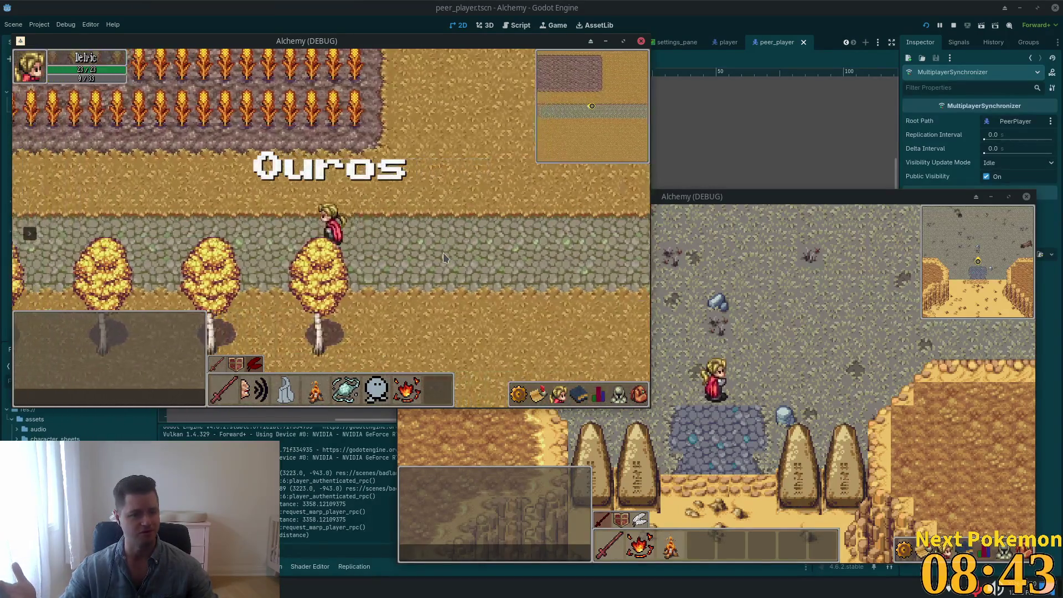
{"action": "key", "text": "w"}
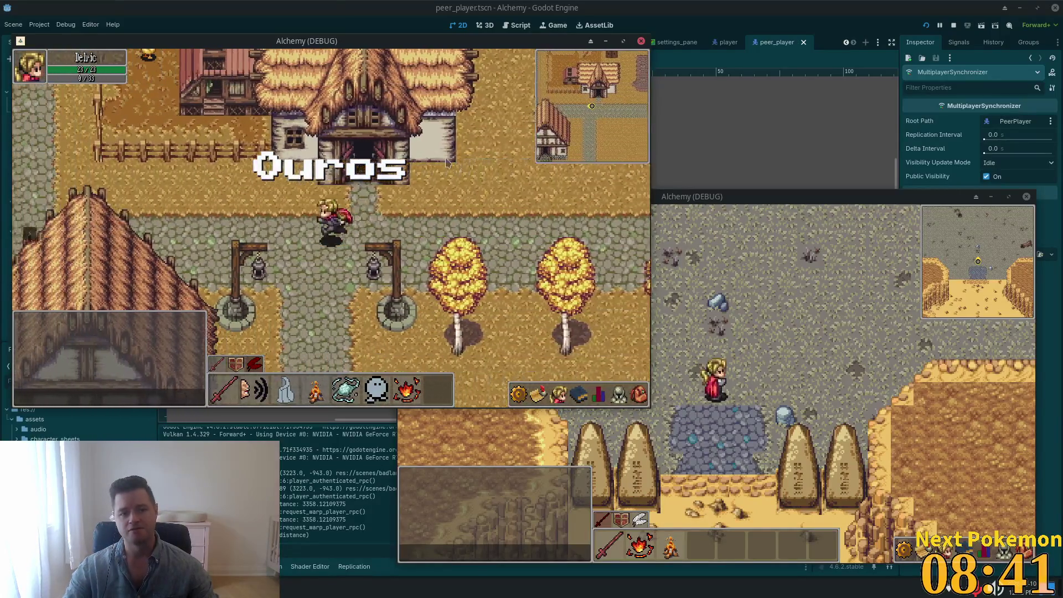
{"action": "key", "text": "w"}
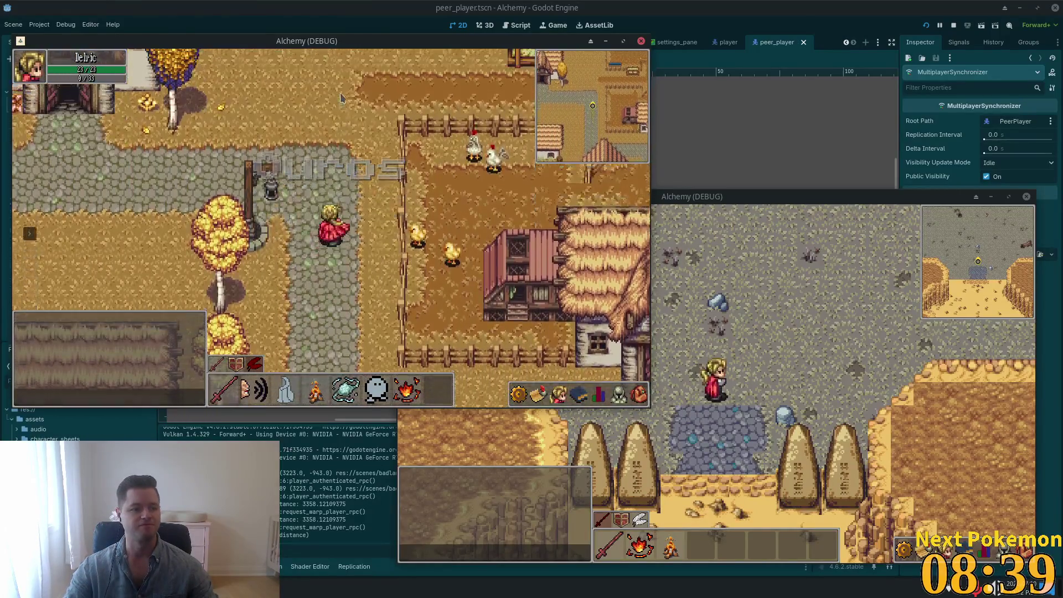
{"action": "key", "text": "w"}
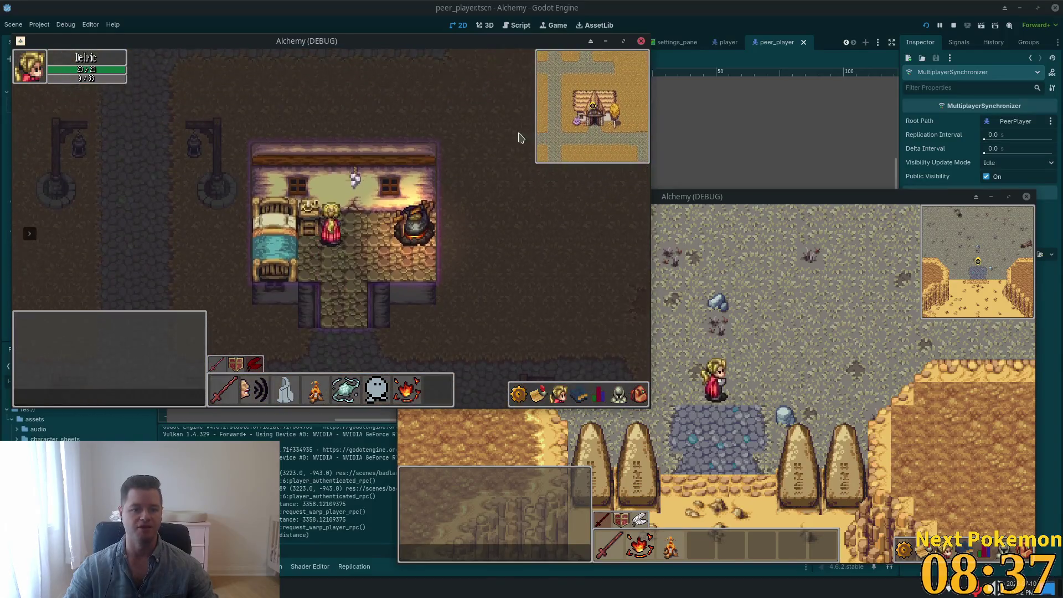
Walk through town to the inn's fireplace and back out, then stop the running game sessions
{"action": "key", "text": "s"}
{"action": "key", "text": "a"}
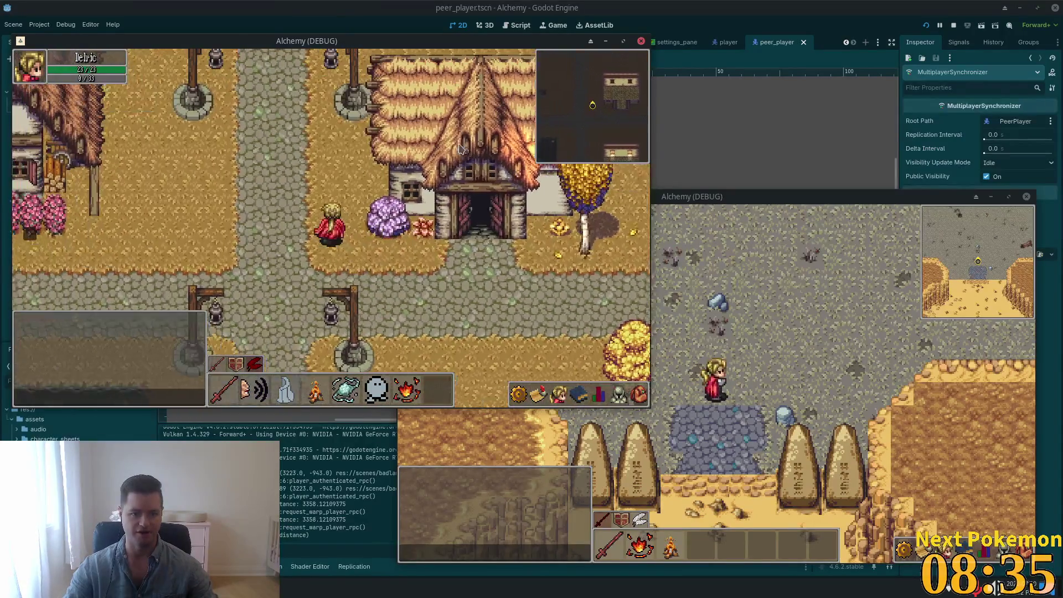
{"action": "key", "text": "w"}
{"action": "key", "text": "w"}
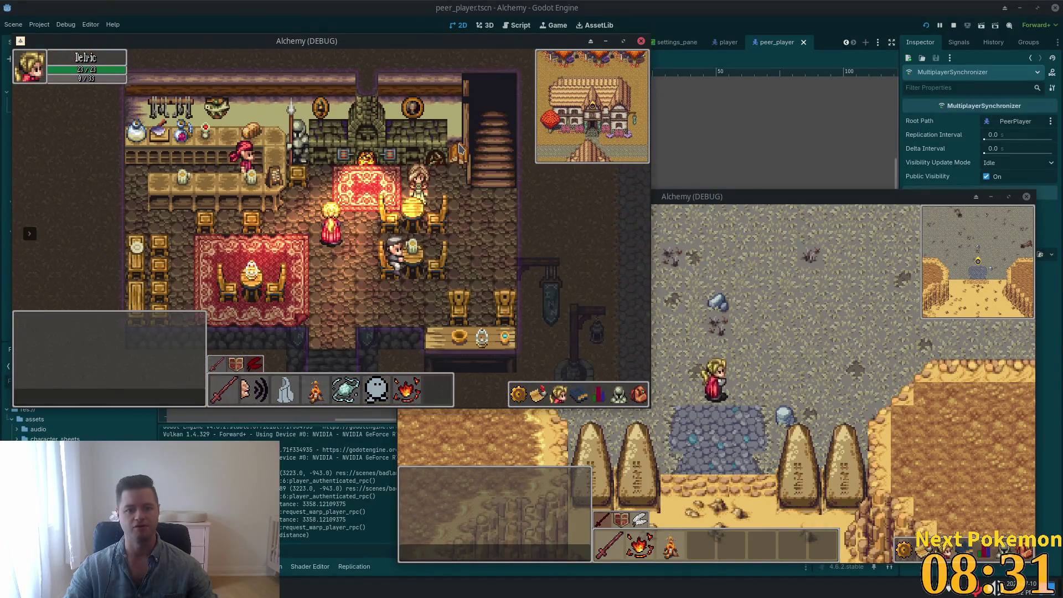
{"action": "key", "text": "w"}
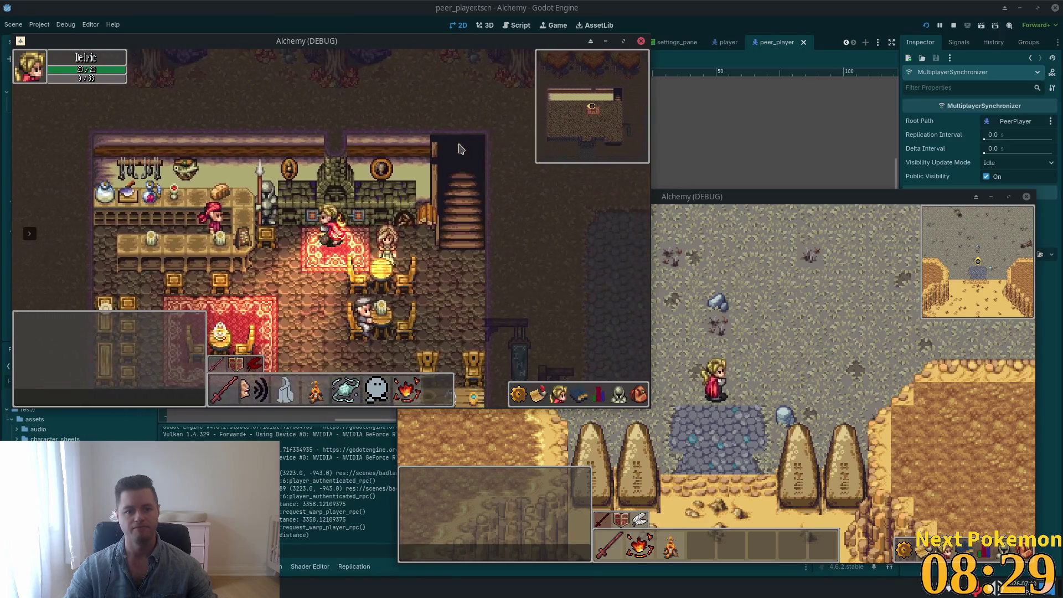
{"action": "key", "text": "s"}
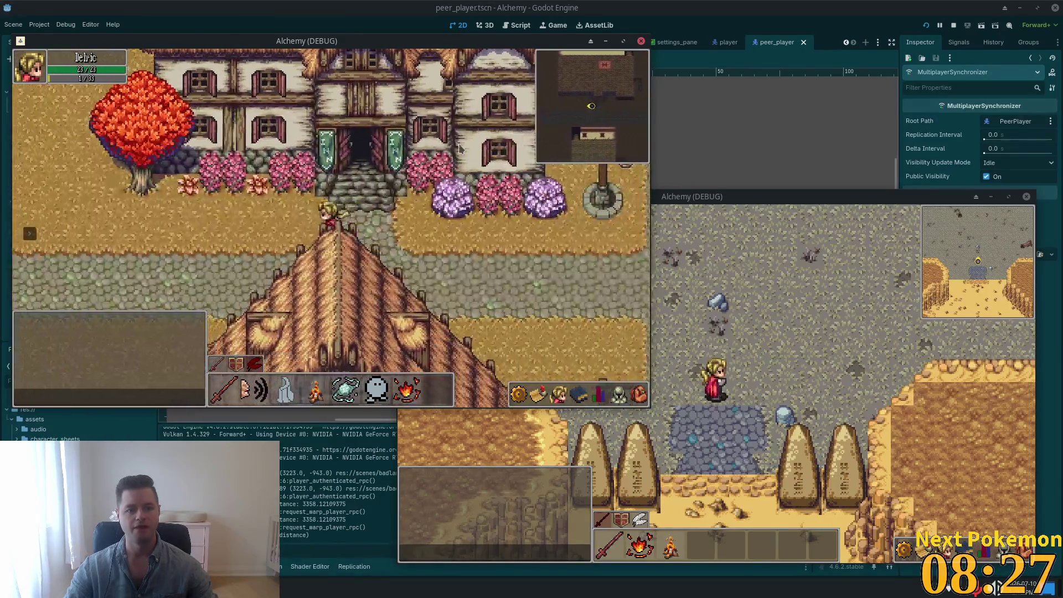
{"action": "key", "text": "a"}
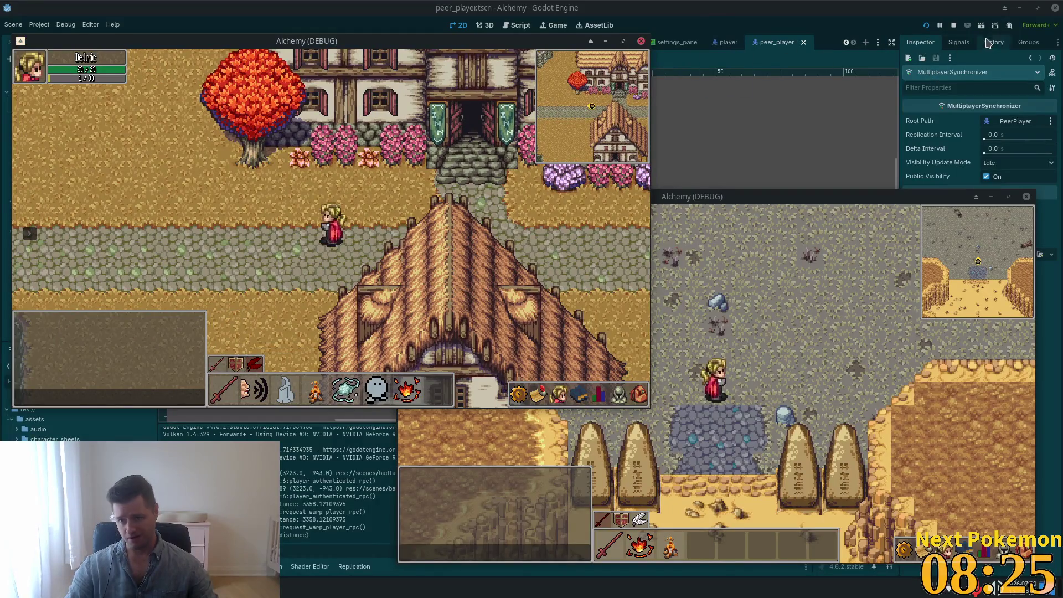
{"action": "left_click", "coordinate": [953, 25]}
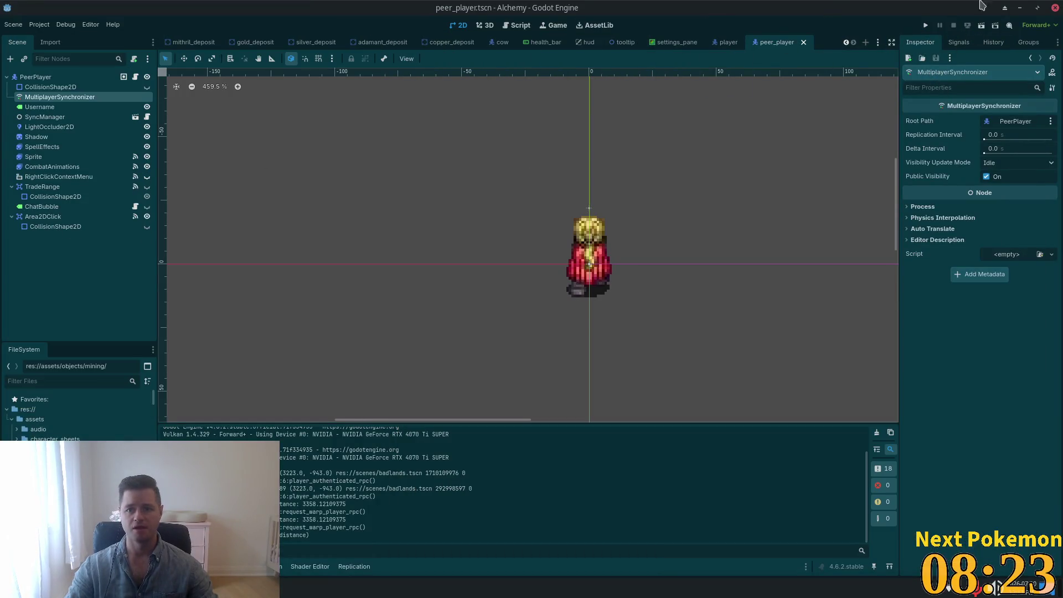
{"action": "left_click", "coordinate": [1055, 8]}
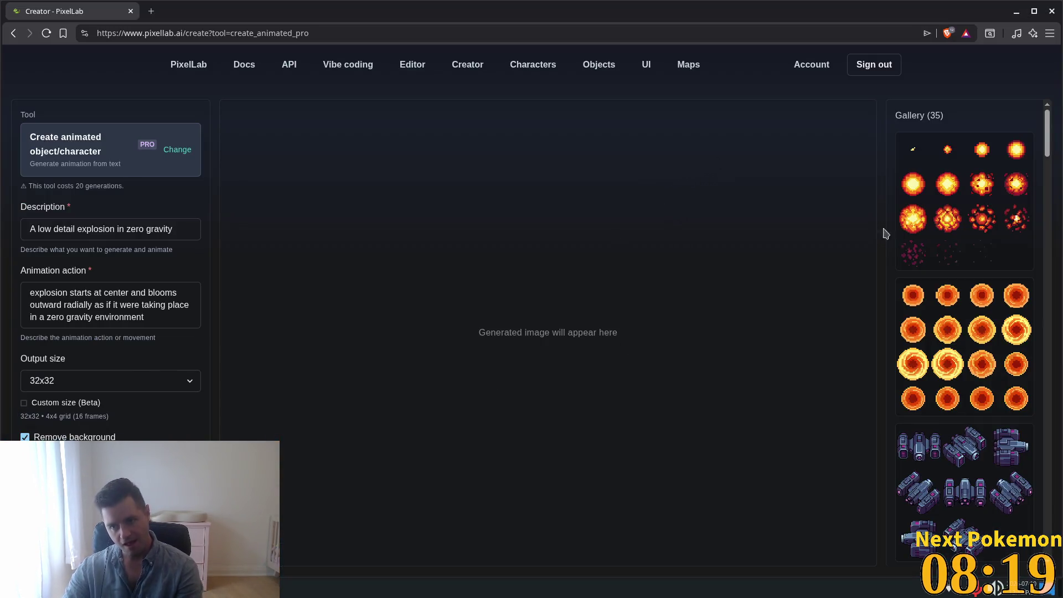
Scroll down through the explosion and spaceship sprite sheets in the Gallery
{"action": "scroll", "coordinate": [985, 411], "scroll_direction": "down", "scroll_amount": 5}
{"action": "scroll", "coordinate": [985, 411], "scroll_direction": "down", "scroll_amount": 1}
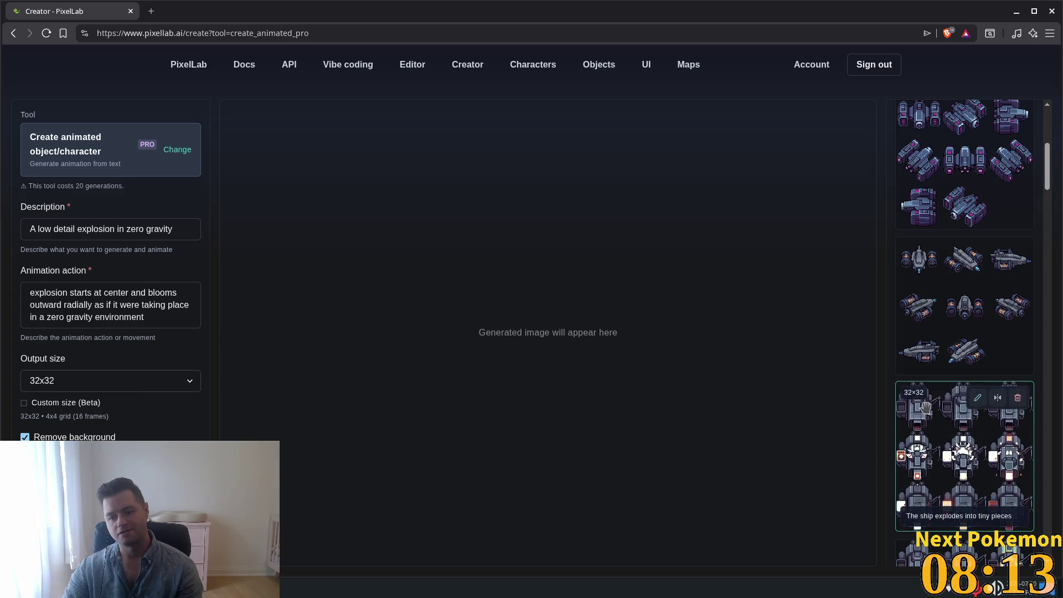
{"action": "scroll", "coordinate": [926, 406], "scroll_direction": "down", "scroll_amount": 5}
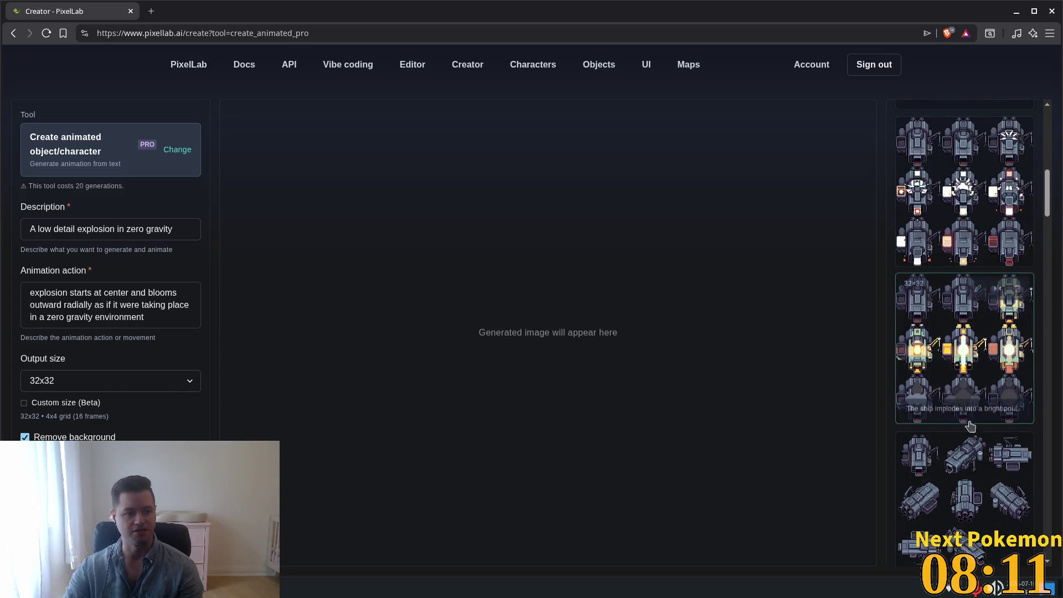
{"action": "scroll", "coordinate": [985, 400], "scroll_direction": "down", "scroll_amount": 1}
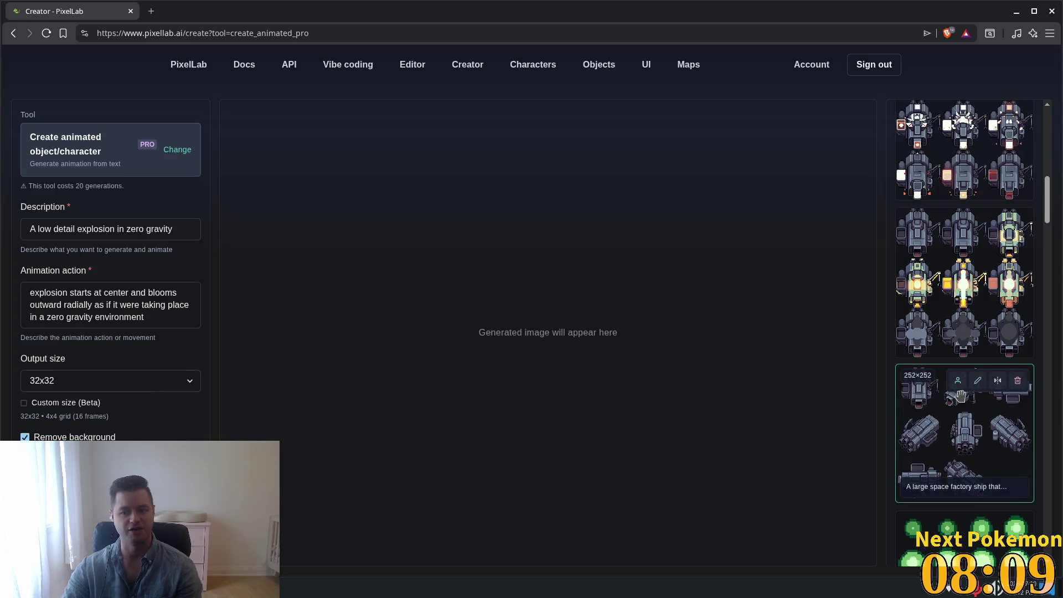
{"action": "scroll", "coordinate": [955, 420], "scroll_direction": "down", "scroll_amount": 3}
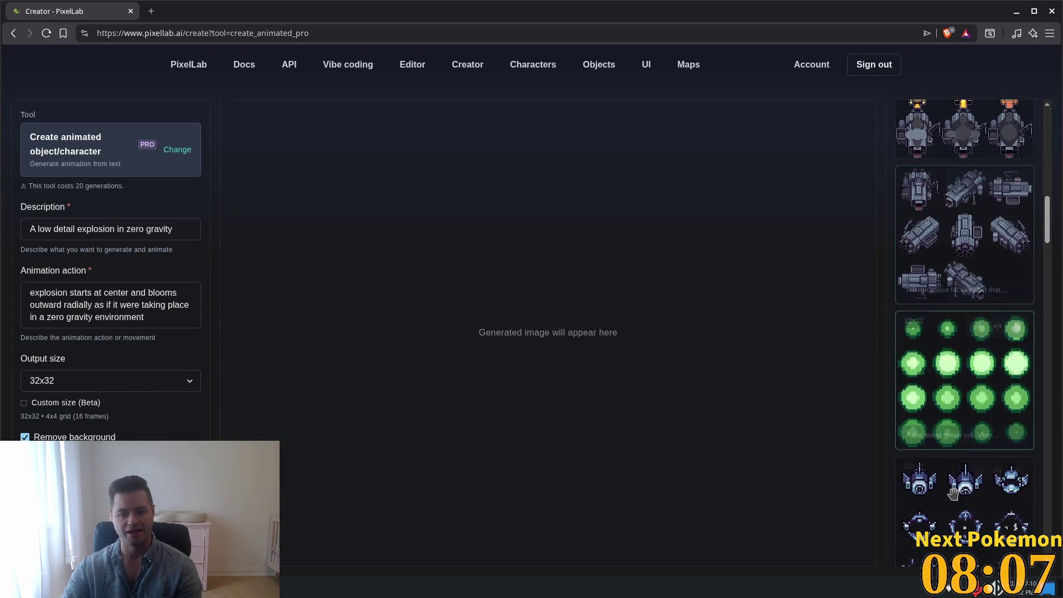
{"action": "scroll", "coordinate": [948, 487], "scroll_direction": "down", "scroll_amount": 5}
Scroll back to the top of the gallery and return to Godot's game_manager.gd
{"action": "scroll", "coordinate": [947, 415], "scroll_direction": "up", "scroll_amount": 2}
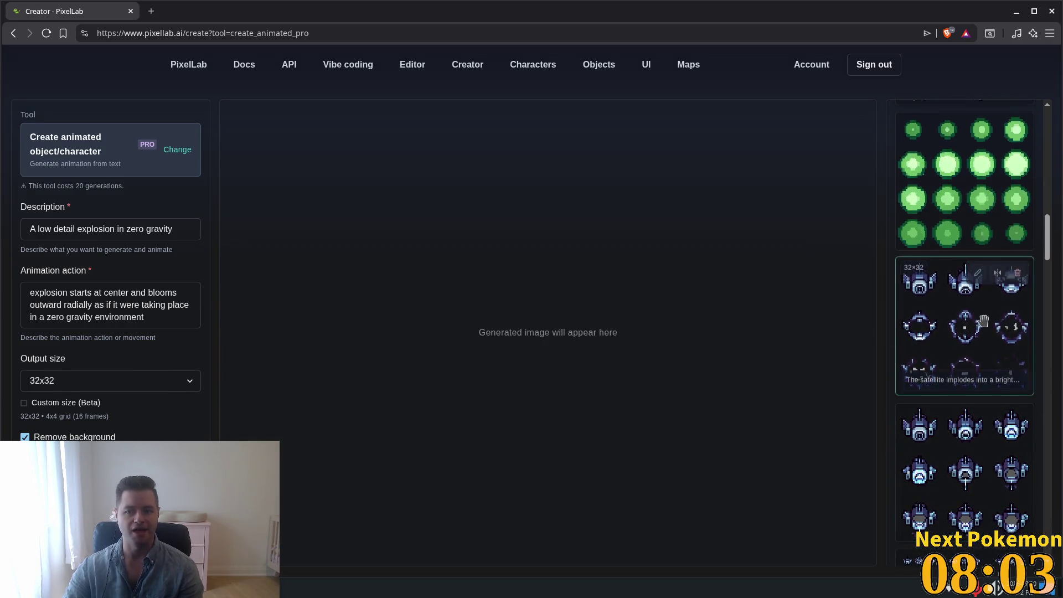
{"action": "scroll", "coordinate": [983, 320], "scroll_direction": "up", "scroll_amount": 10}
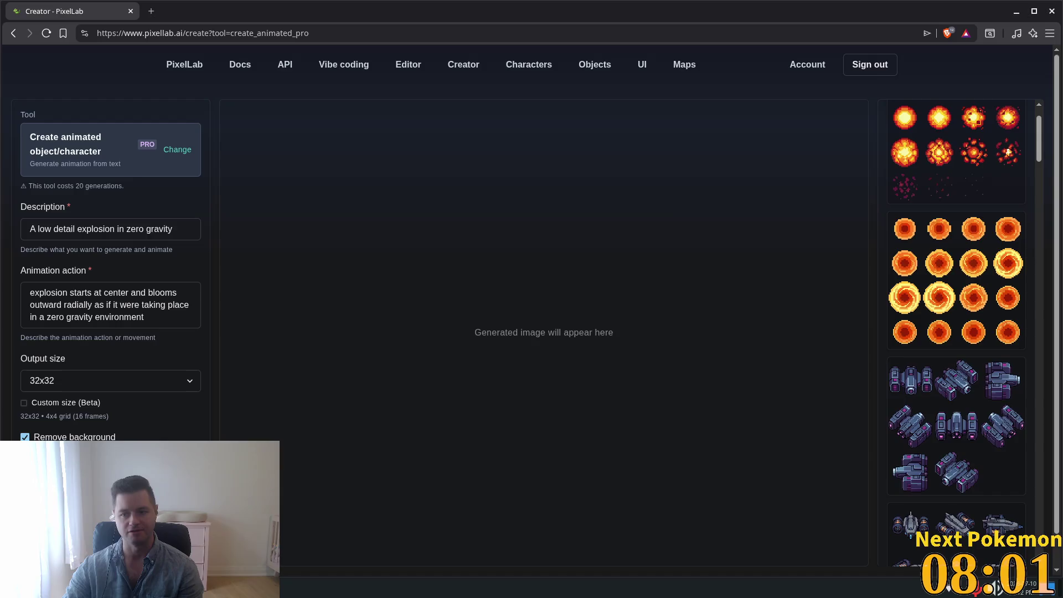
{"action": "scroll", "coordinate": [1004, 368], "scroll_direction": "up", "scroll_amount": 2}
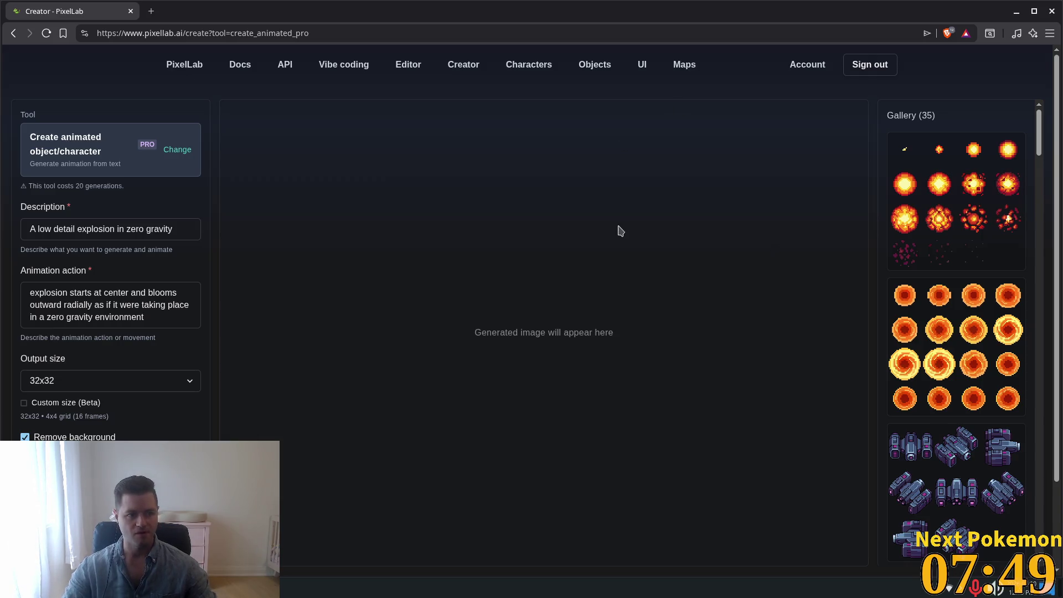
{"action": "key", "text": "alt+Tab"}
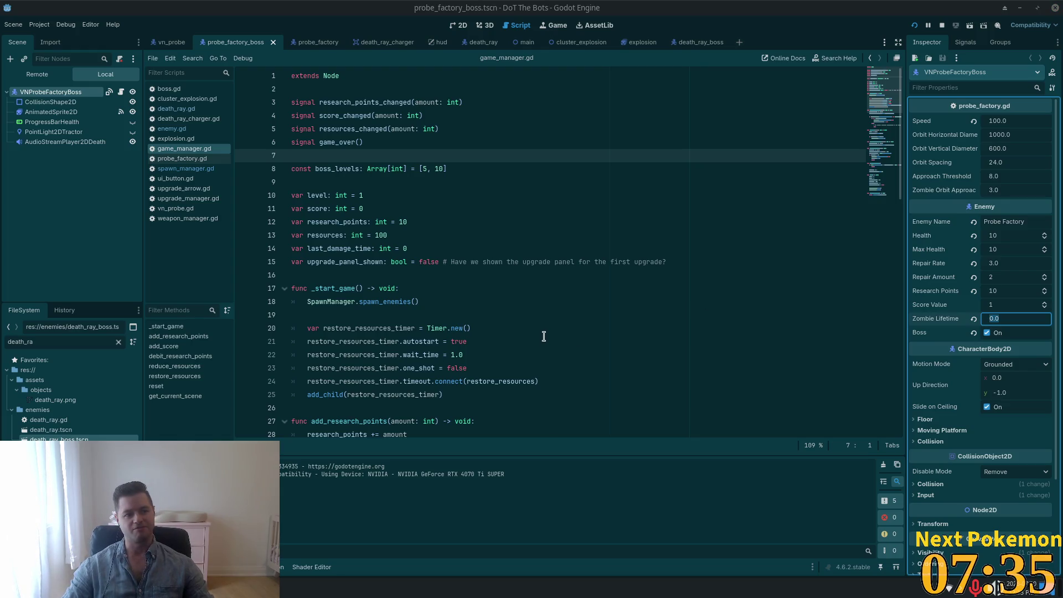
{"action": "left_click", "coordinate": [540, 271]}
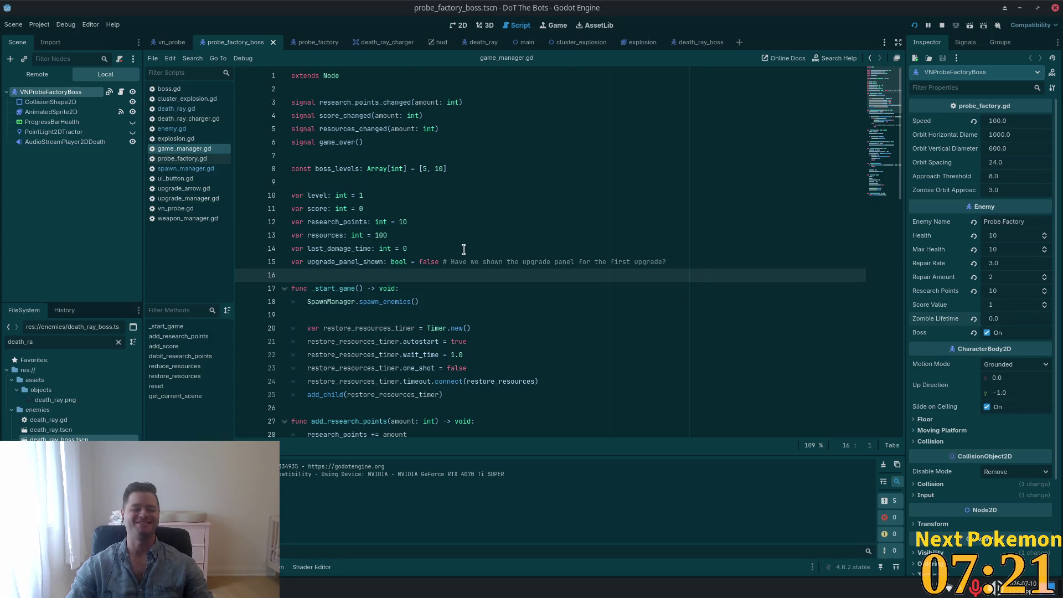
{"action": "left_click", "coordinate": [427, 195]}
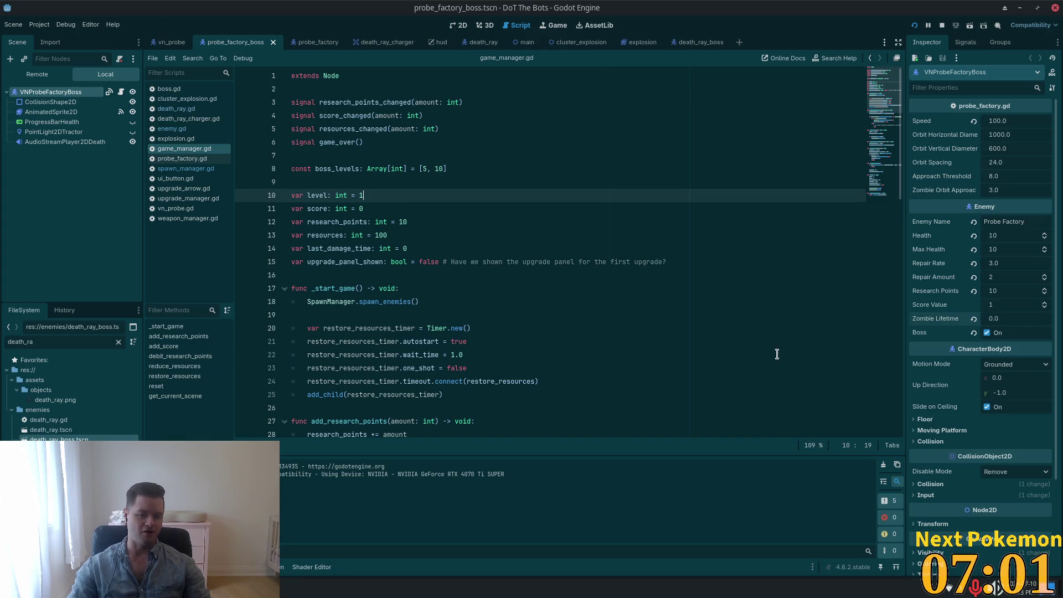
{"action": "left_click", "coordinate": [524, 226]}
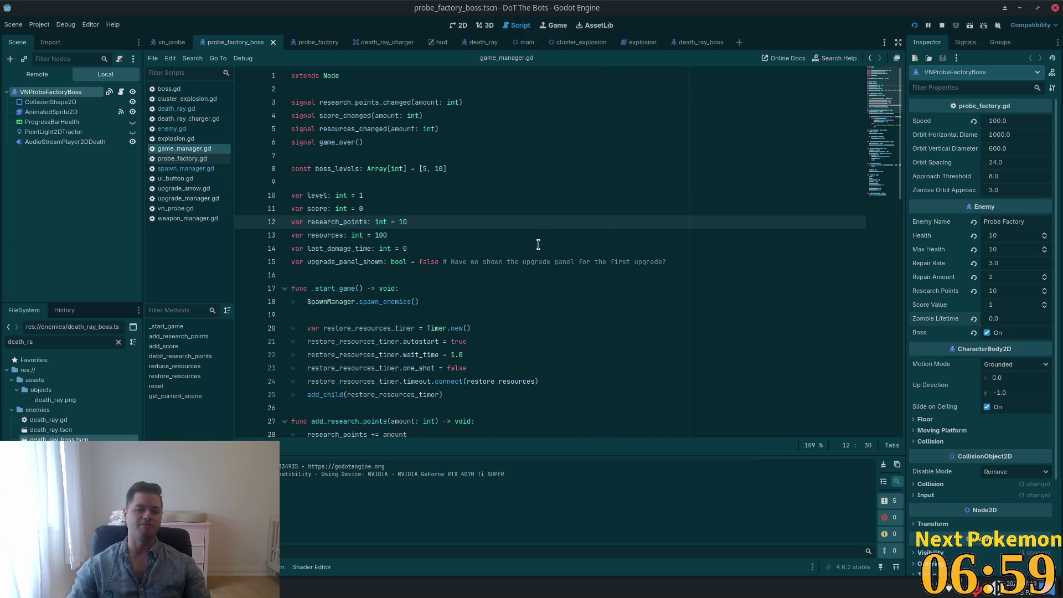
{"action": "left_click", "coordinate": [484, 235]}
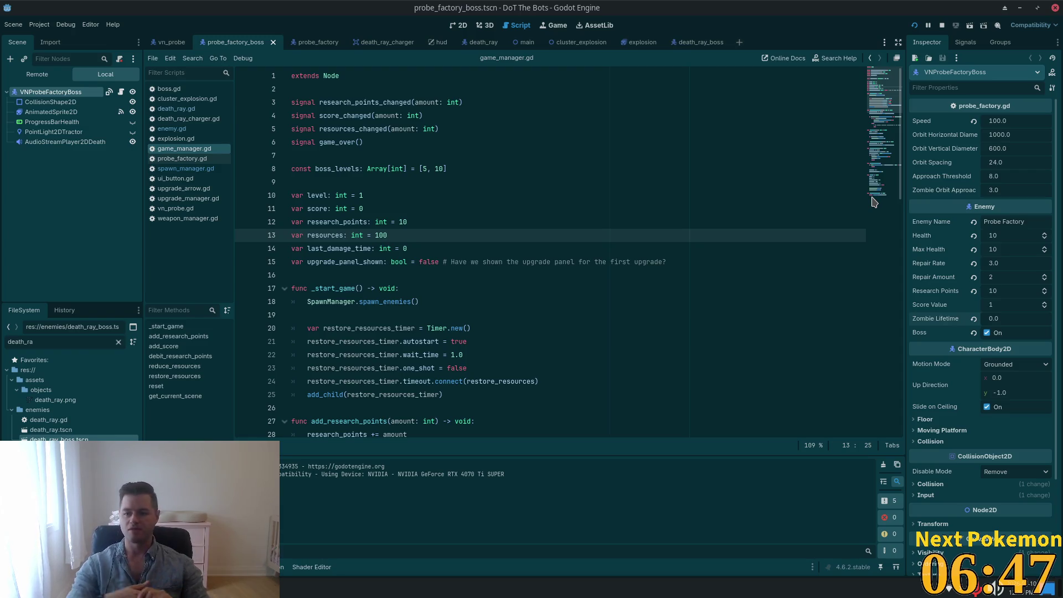
{"action": "left_click", "coordinate": [575, 249]}
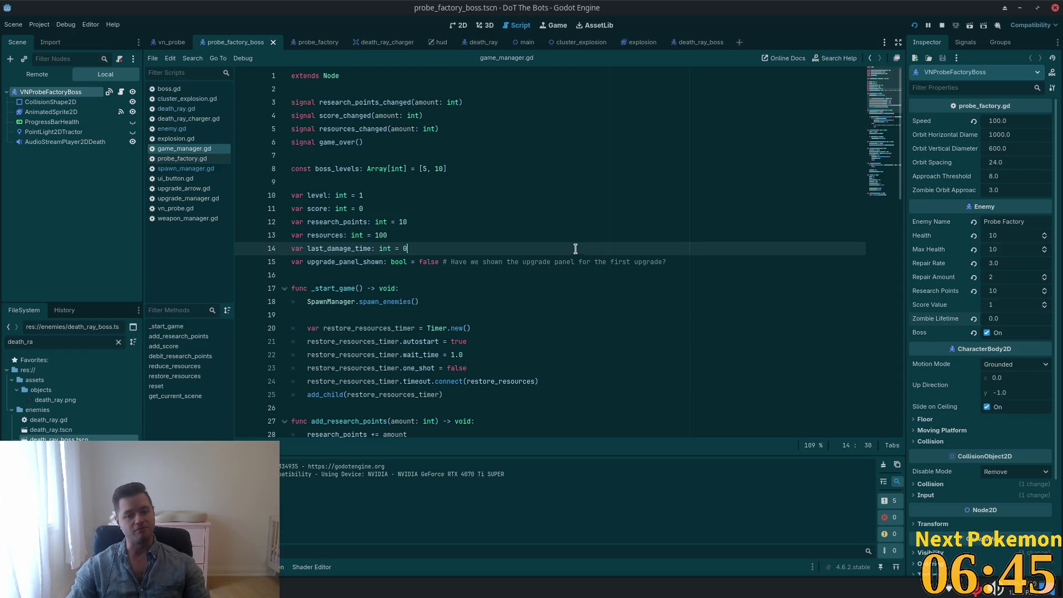
{"action": "left_click", "coordinate": [529, 275]}
{"action": "scroll", "coordinate": [609, 266], "scroll_direction": "down", "scroll_amount": 15}
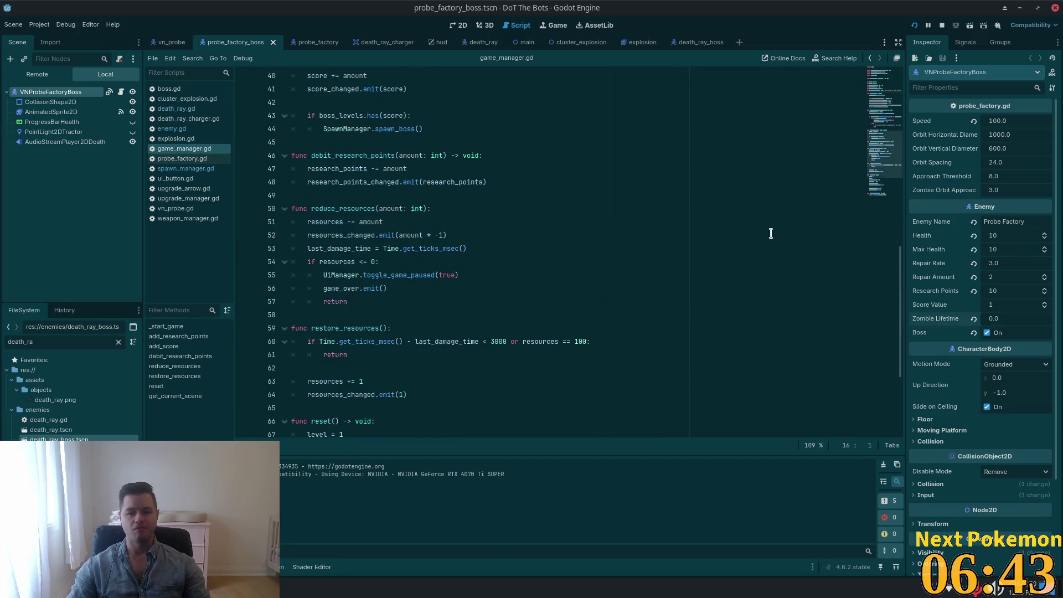
{"action": "scroll", "coordinate": [684, 253], "scroll_direction": "down", "scroll_amount": 2}
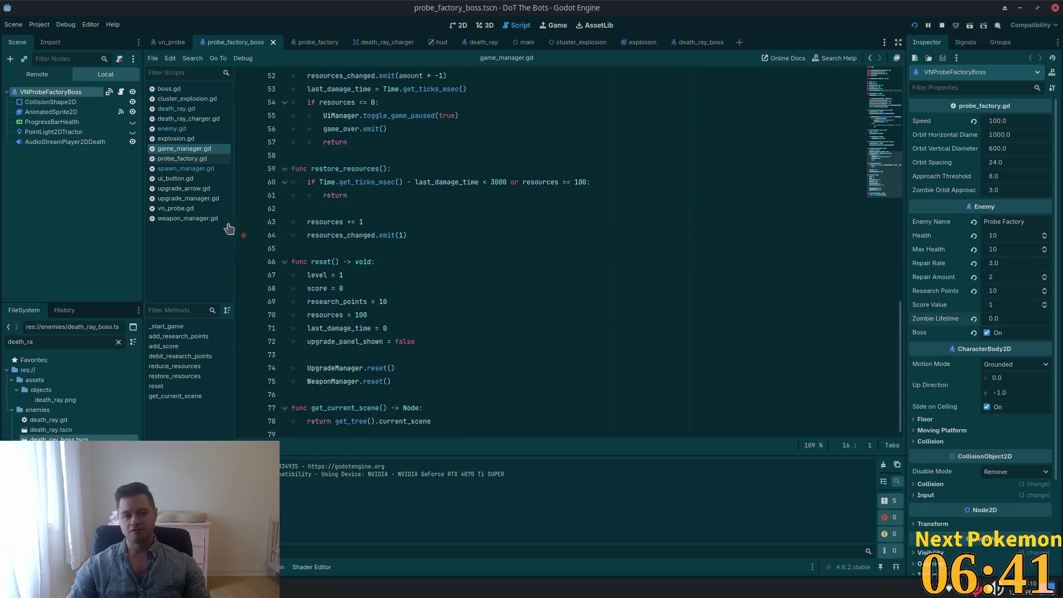